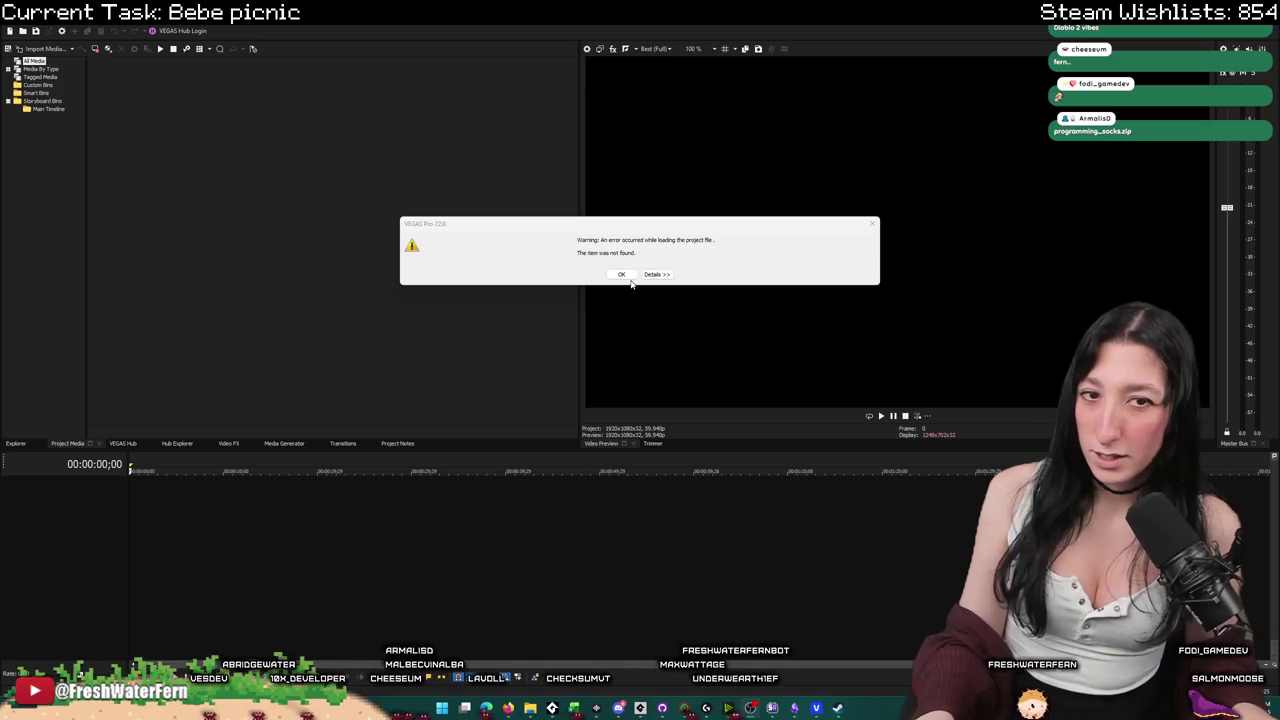
Dismiss the project-load error and the upgrade promotion to reach the empty VEGAS editor.
click(620, 274)
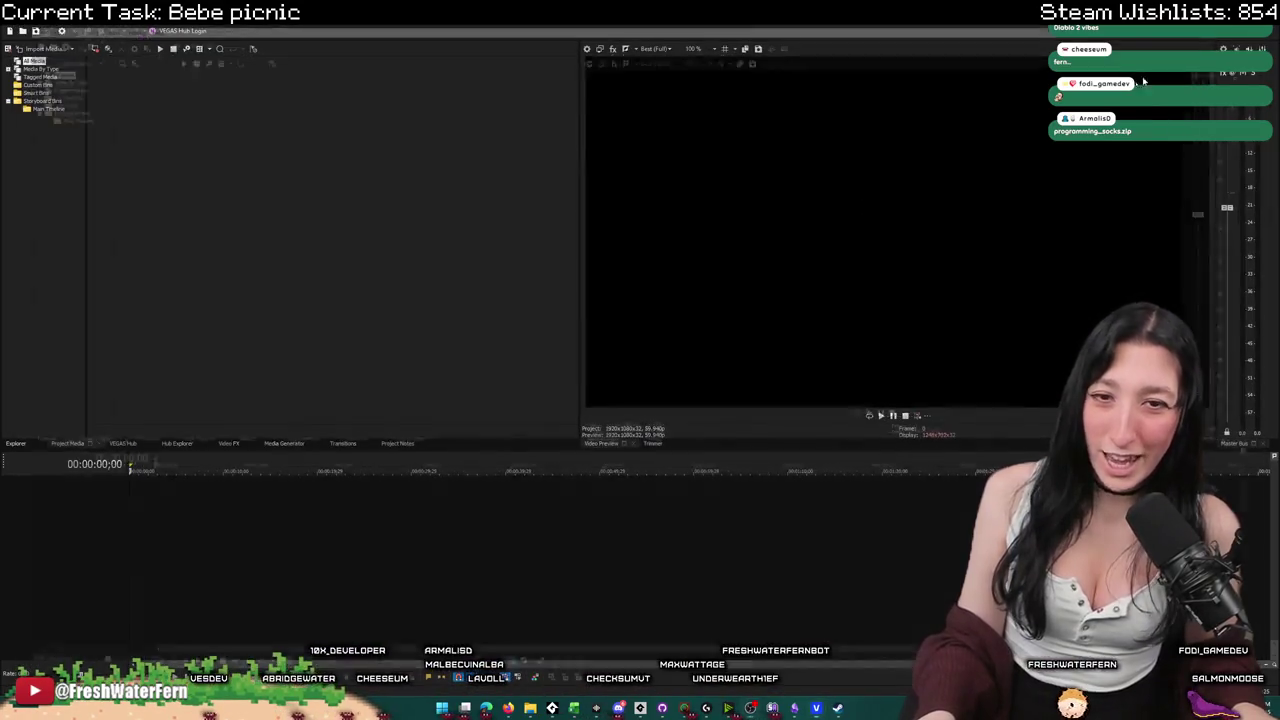
key(alt+Tab)
key(Escape)
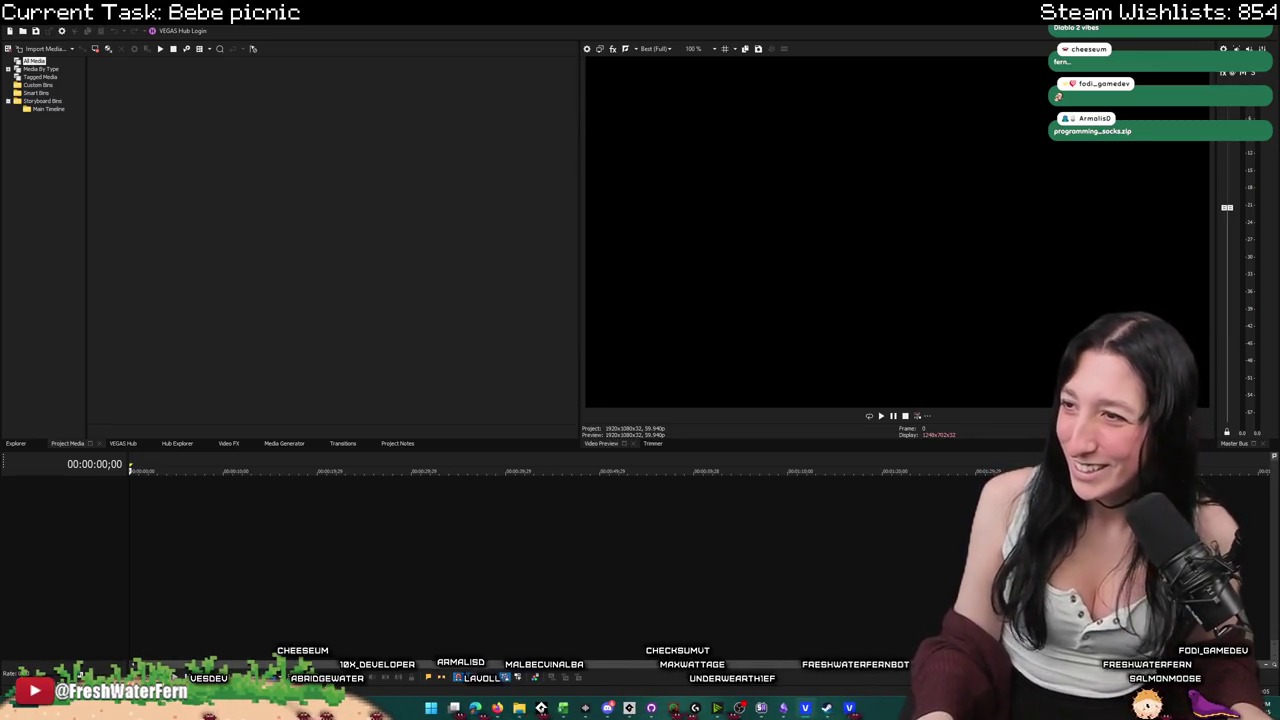
click(807, 176)
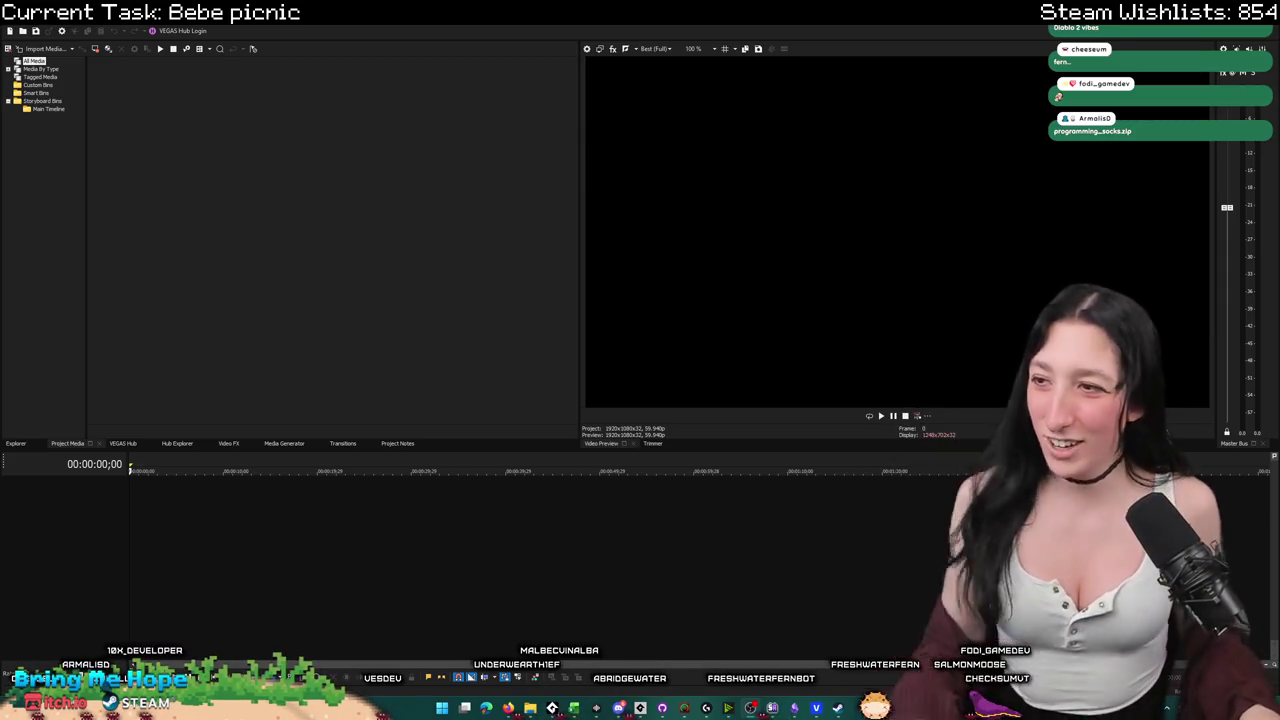
key(alt+Tab)
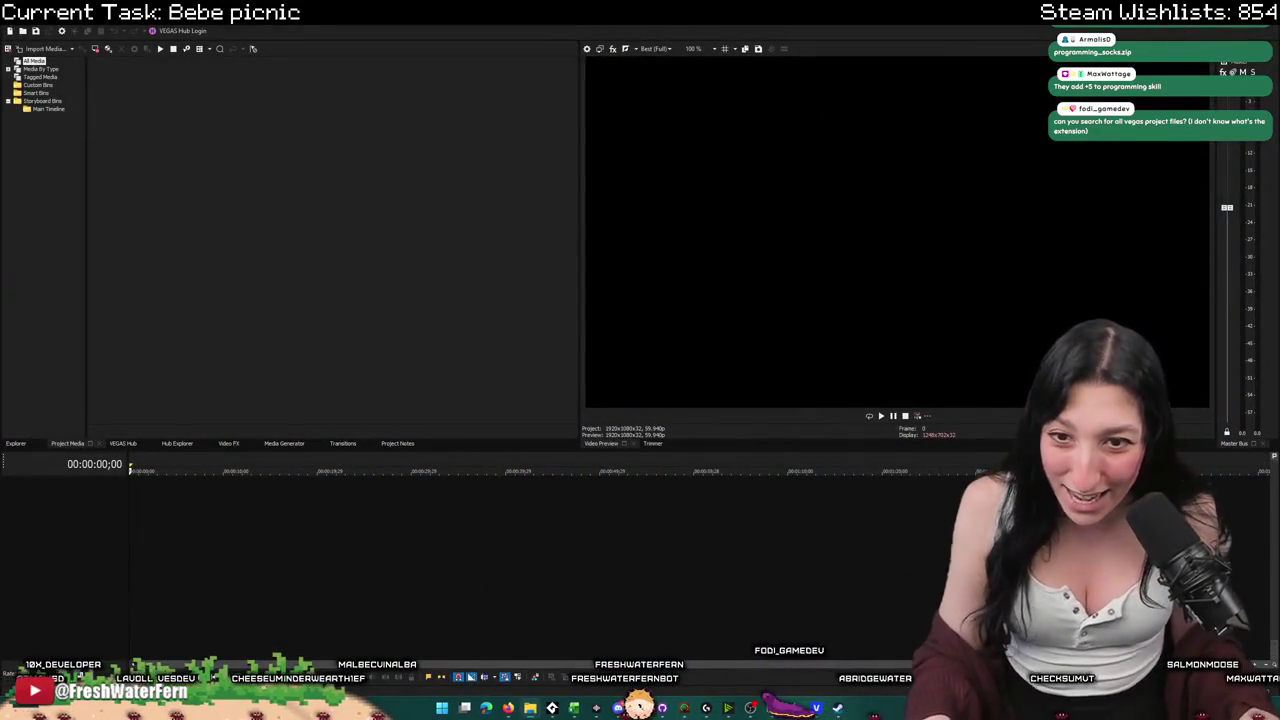
Place the game-trailer clip at the timeline start and play it from about 13 seconds.
drag(240, 480, 157, 505)
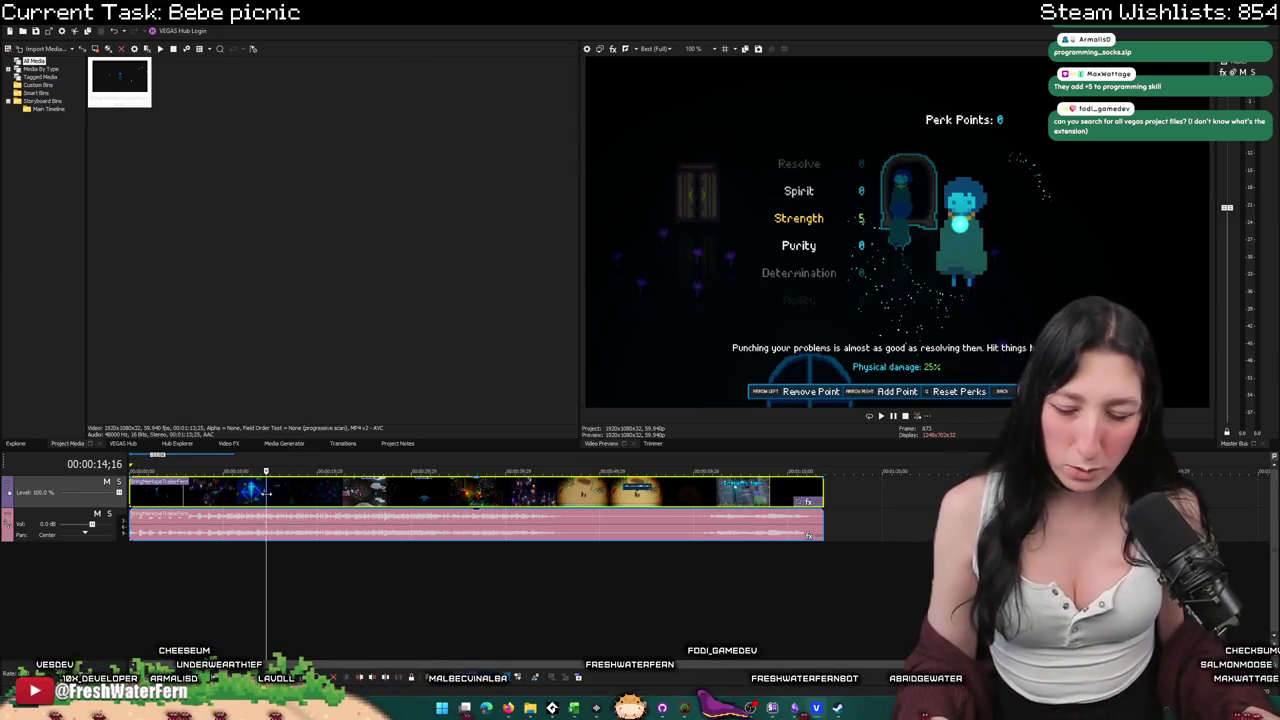
click(258, 493)
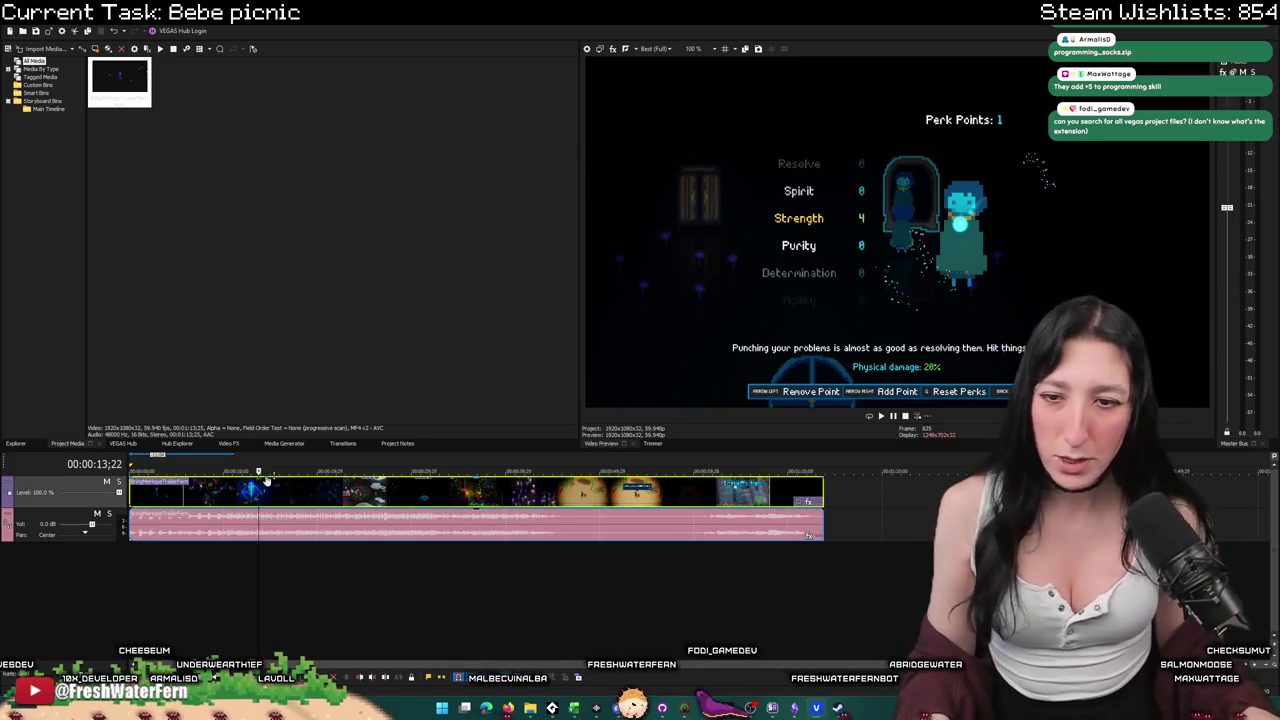
scroll(400, 490, up, 3)
key(space)
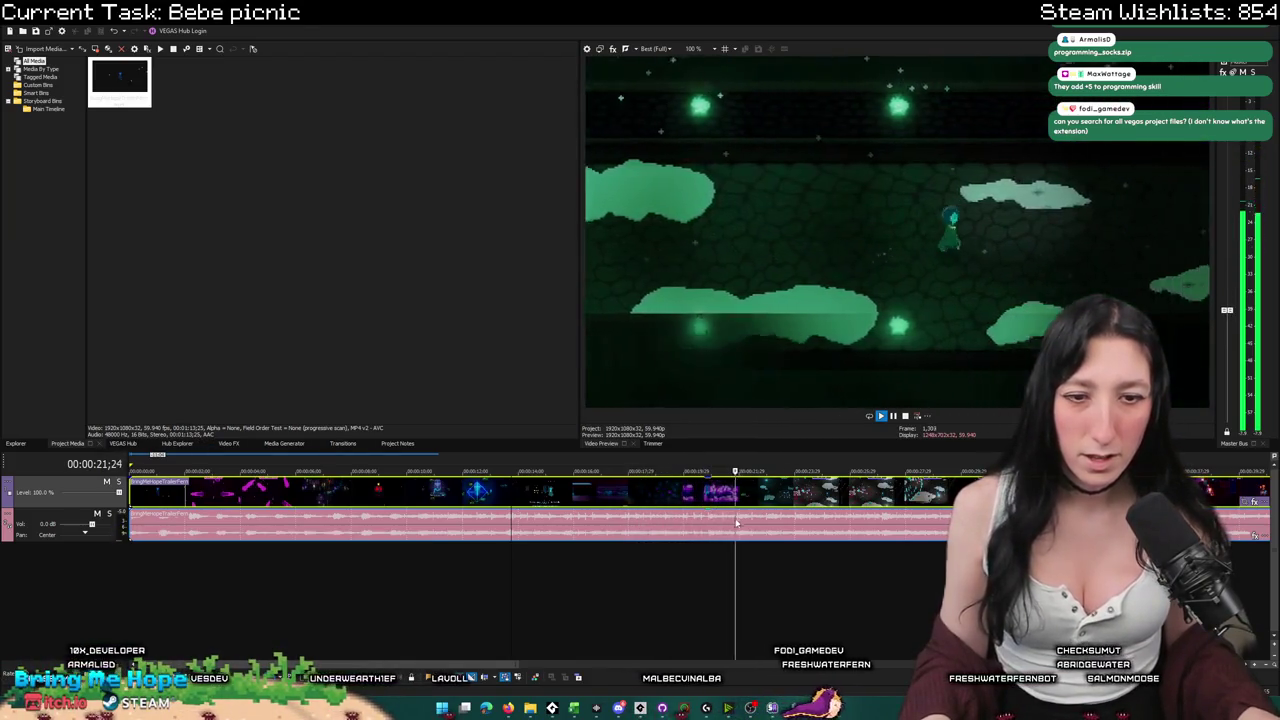
Review the trailer from the boss fight, perk-points scene and 9 seconds, ending at the start.
click(783, 517)
click(712, 531)
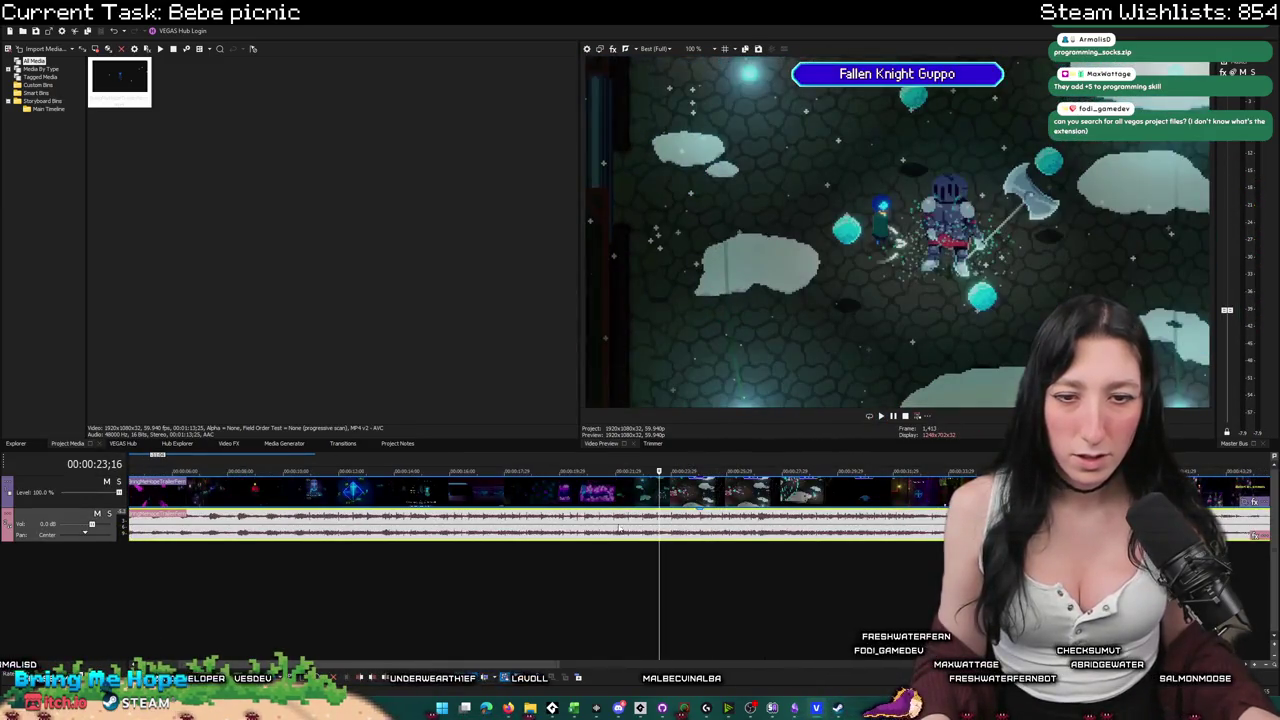
click(401, 518)
key(space)
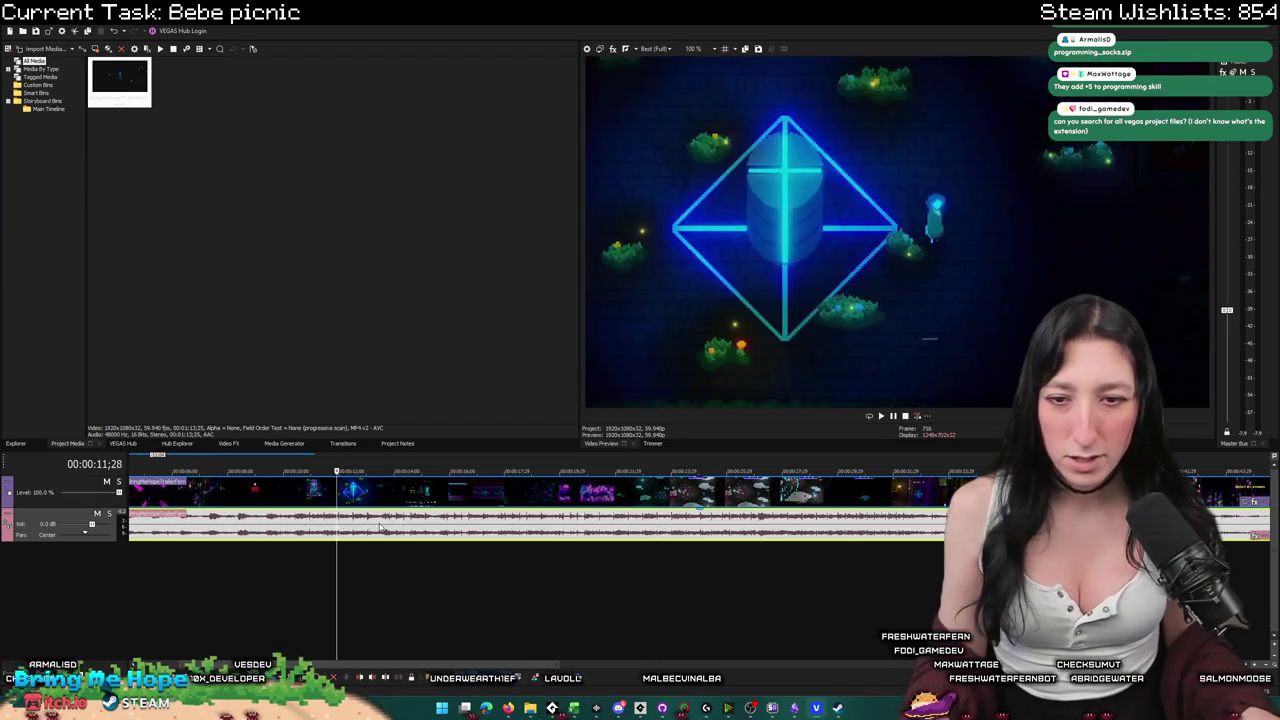
click(262, 520)
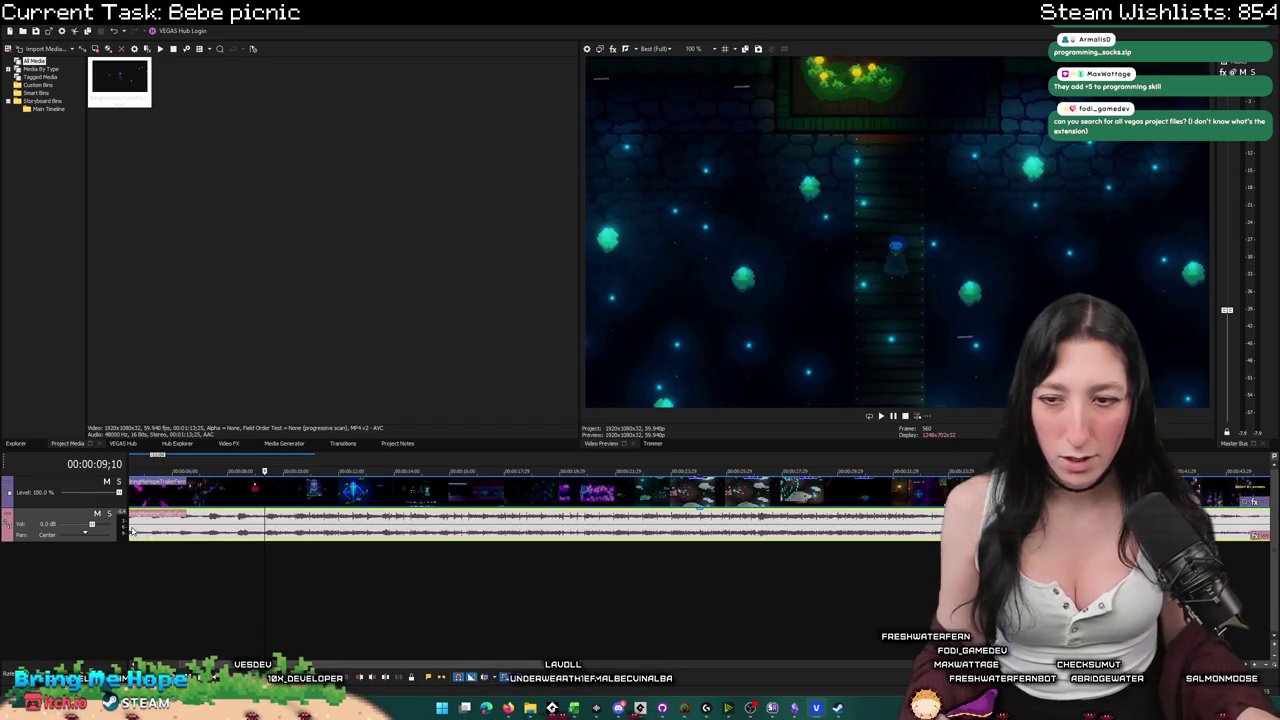
scroll(329, 661, up, 2)
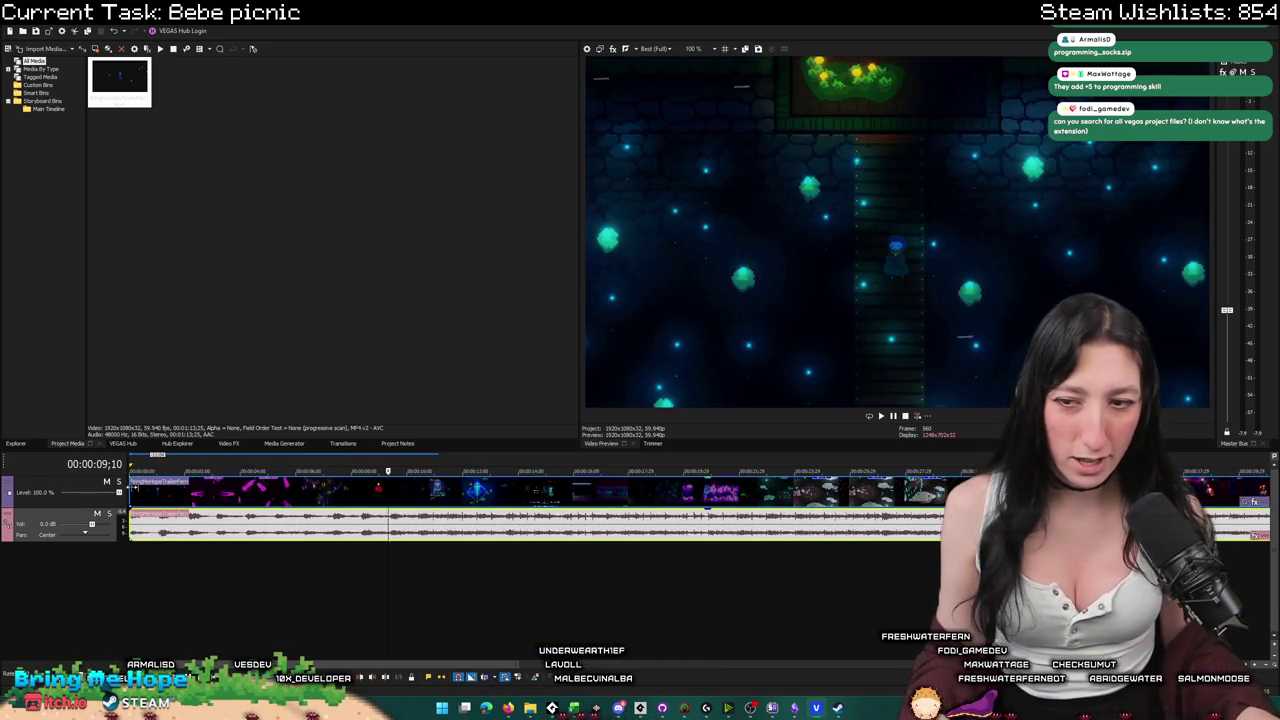
click(132, 490)
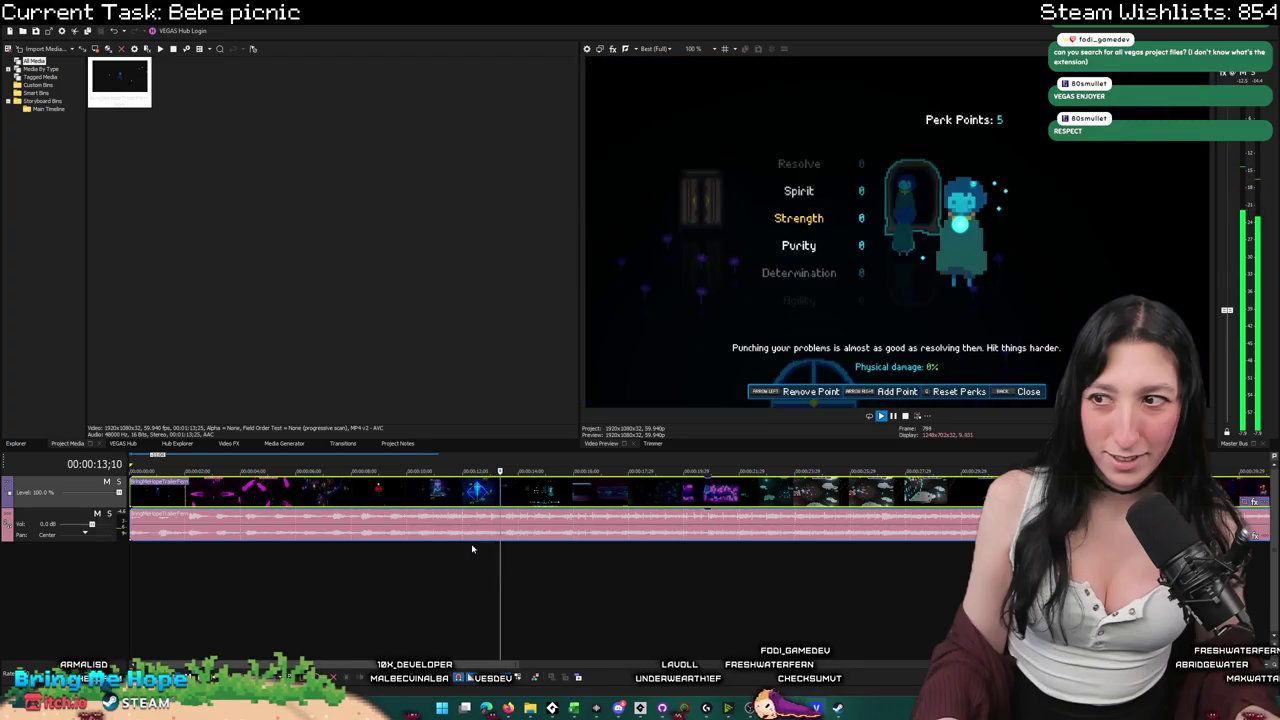
key(space)
click(655, 48)
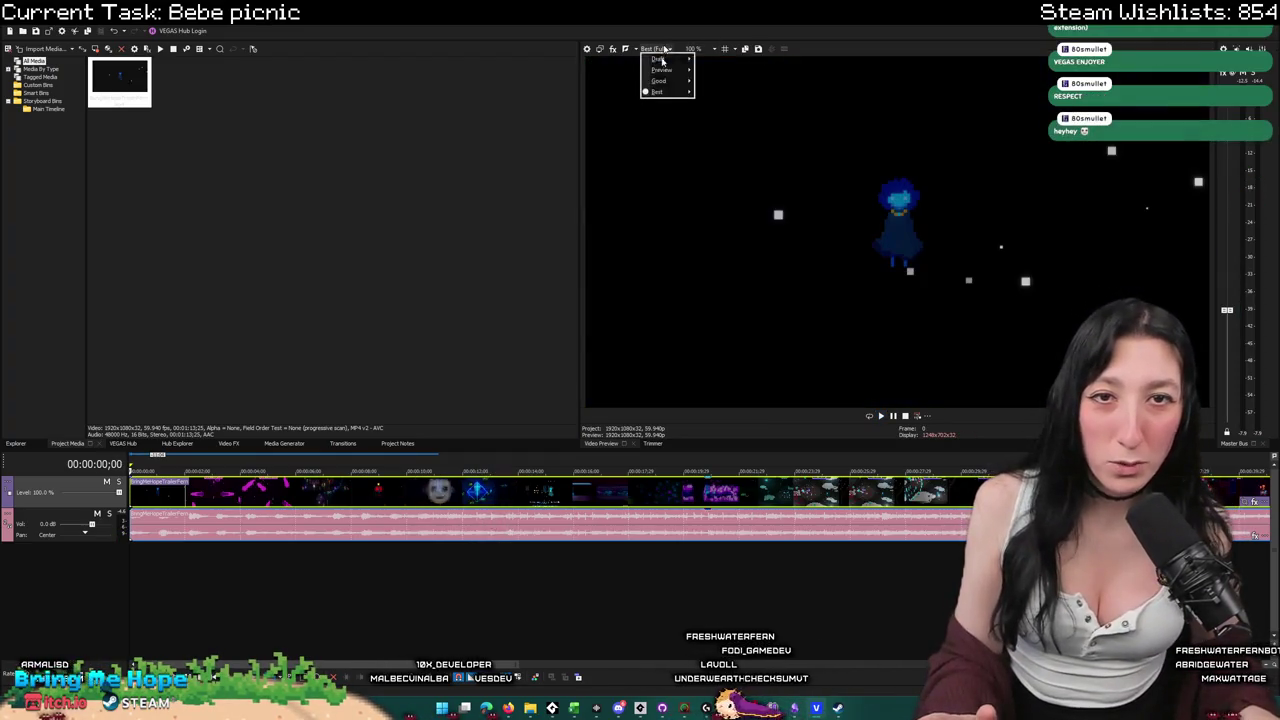
mouse_move(661, 69)
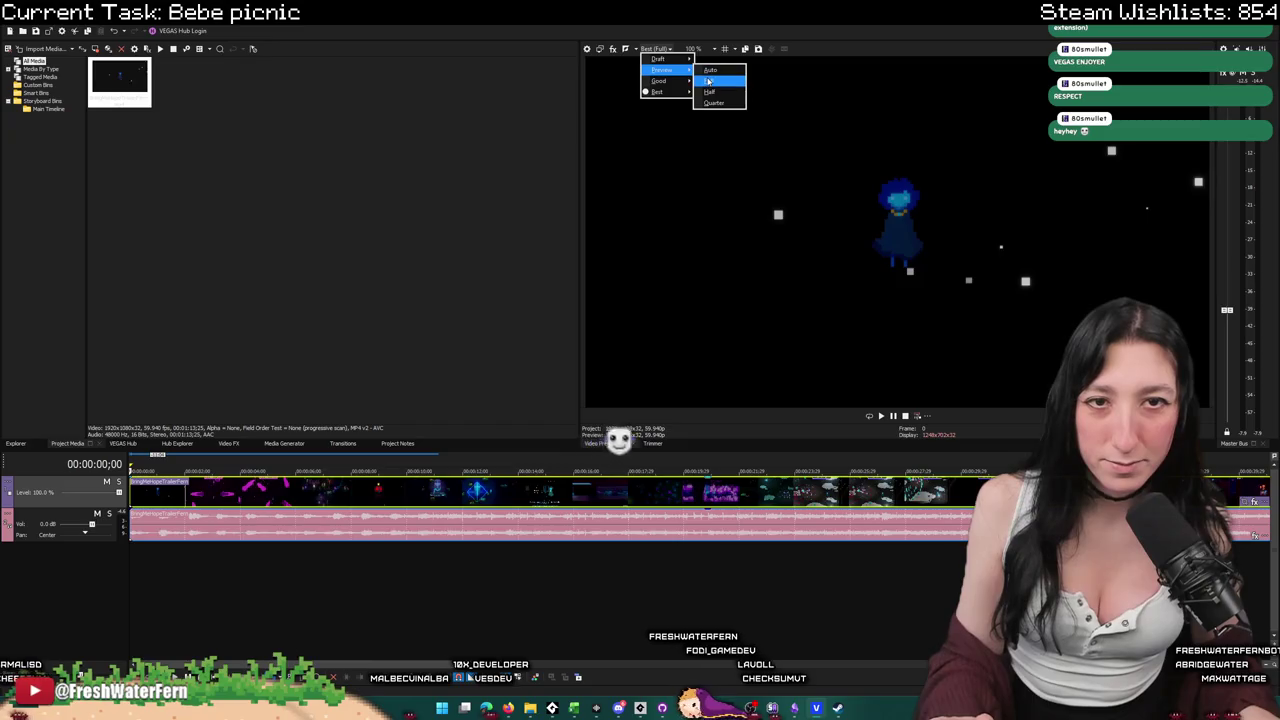
Set preview quality to Preview (Half), play from 3 seconds, then close VEGAS to trigger the save prompt.
click(711, 92)
click(212, 494)
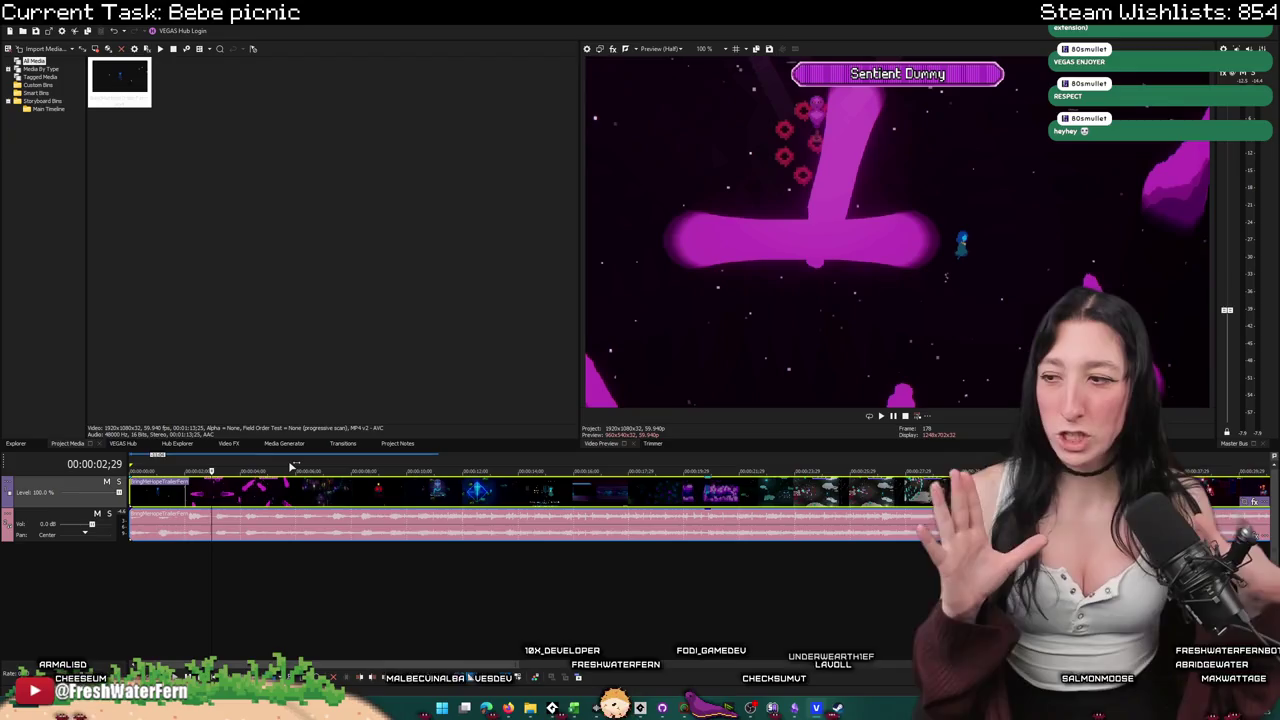
key(space)
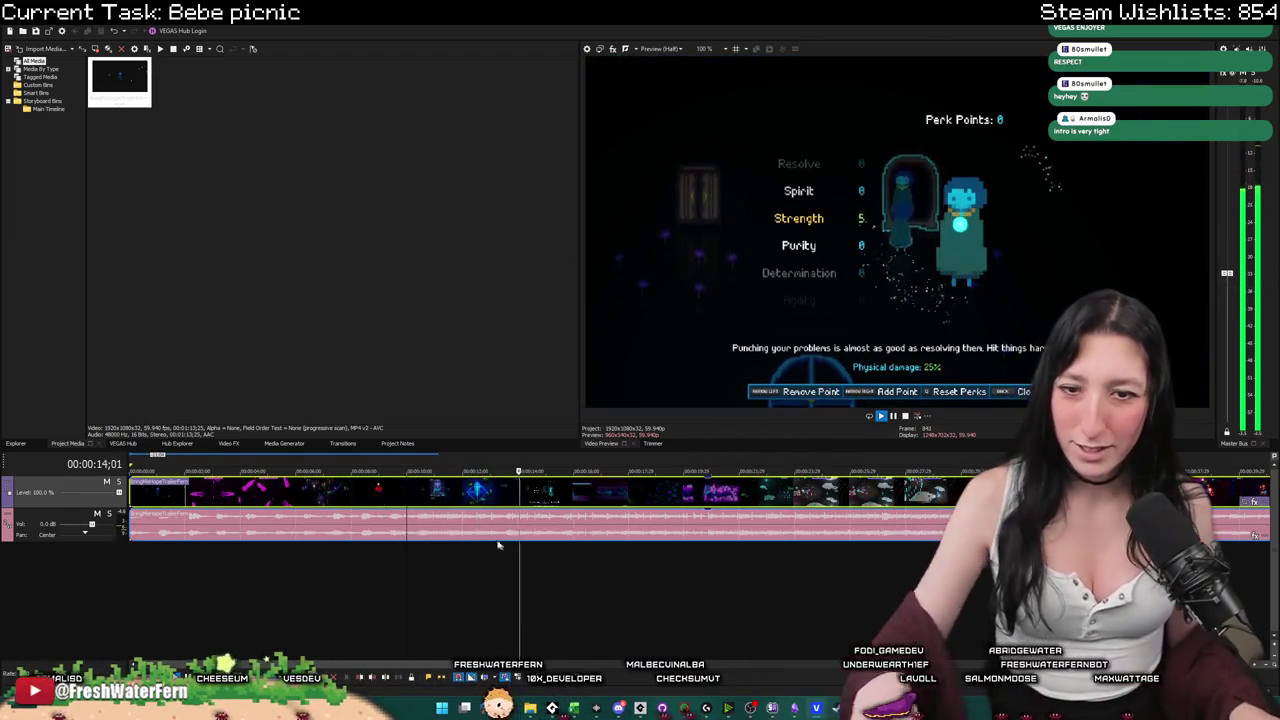
click(503, 500)
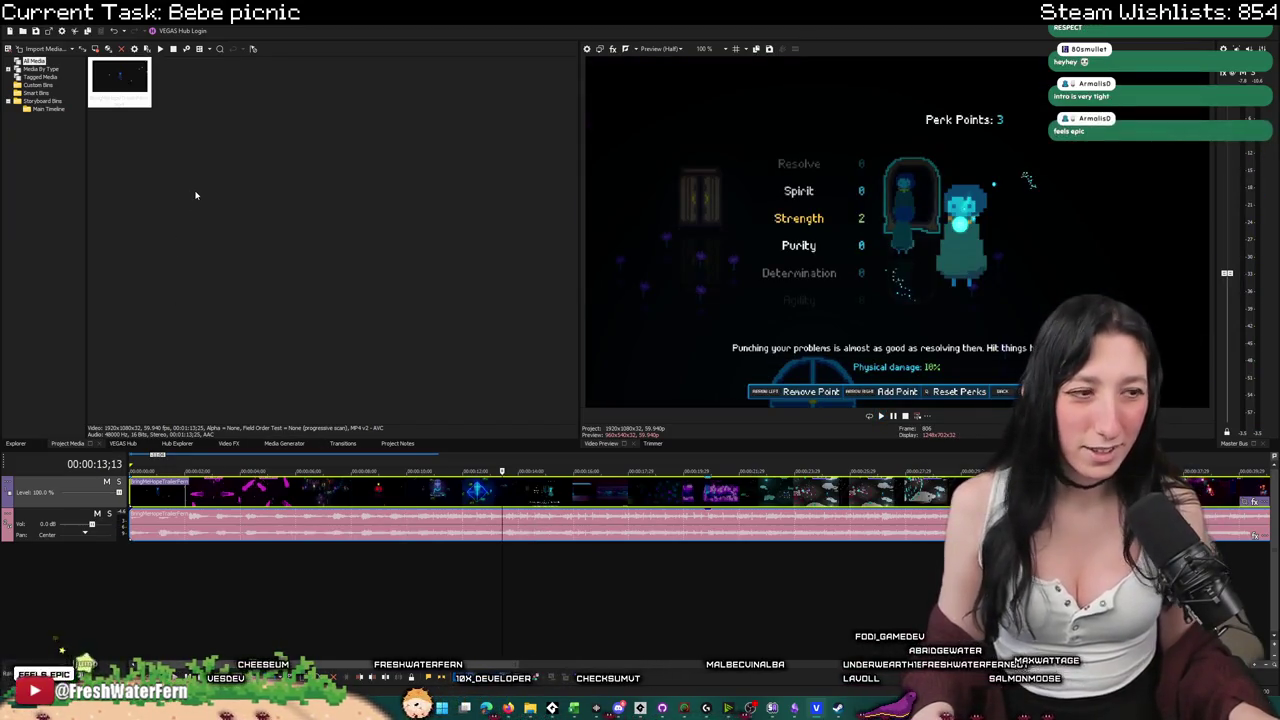
key(Down)
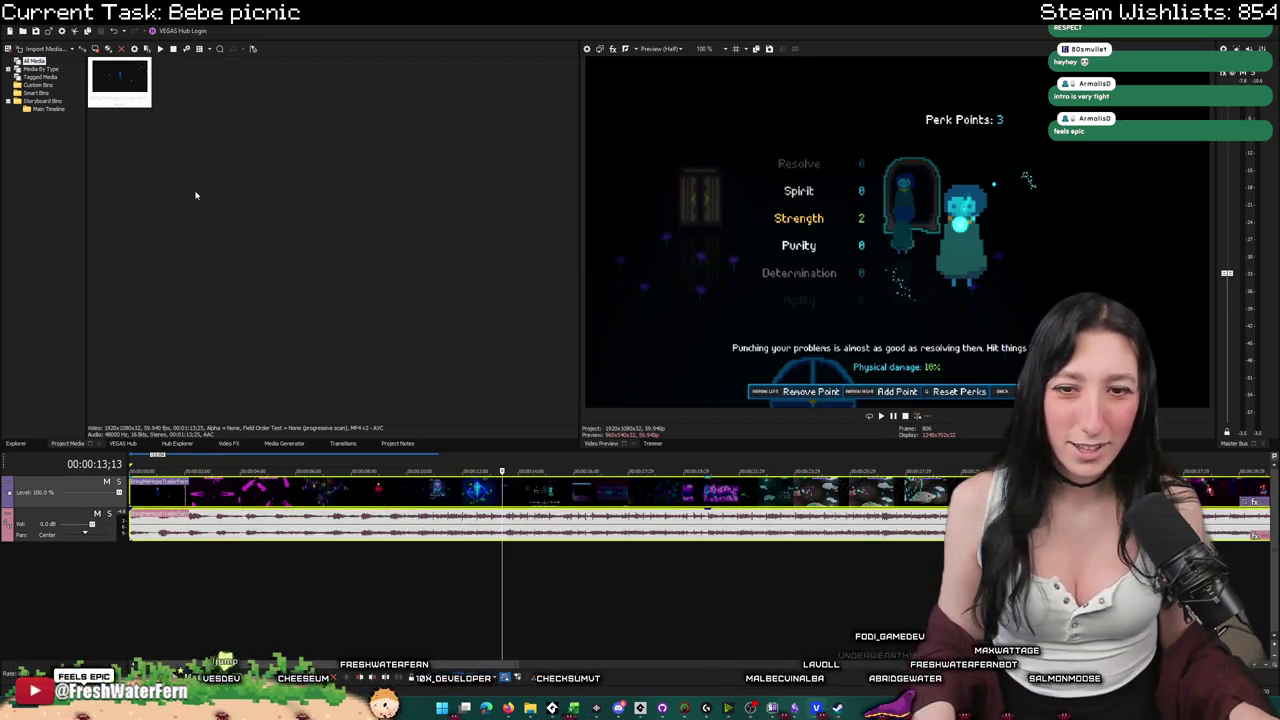
key(alt+F4)
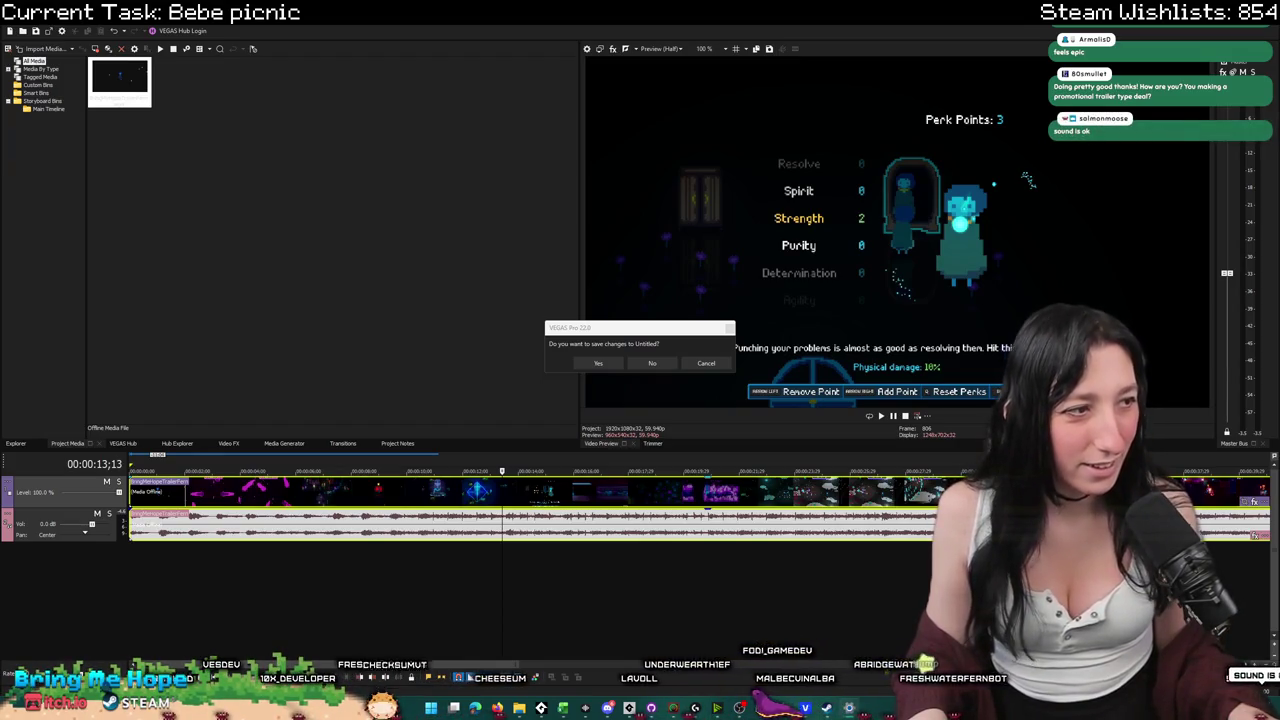
Cancel the save prompt, replay from near the clip's start, and bring up Focusrite Control 2.
click(706, 363)
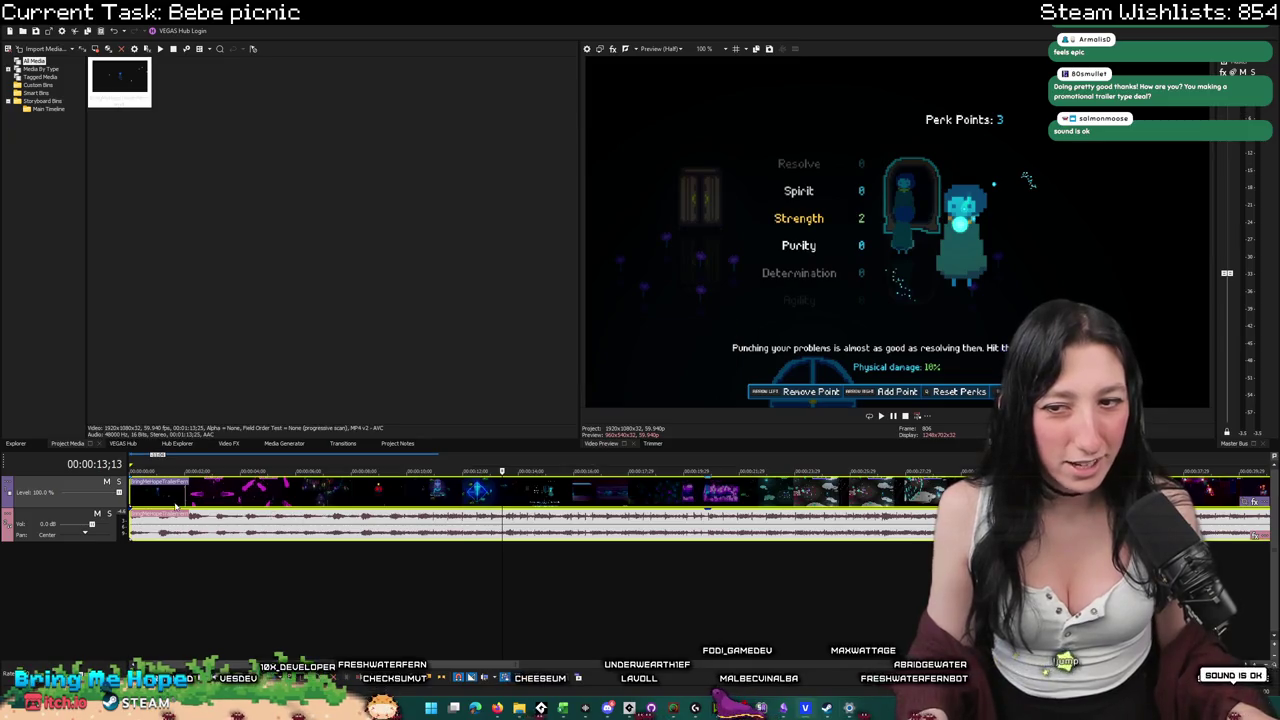
click(176, 507)
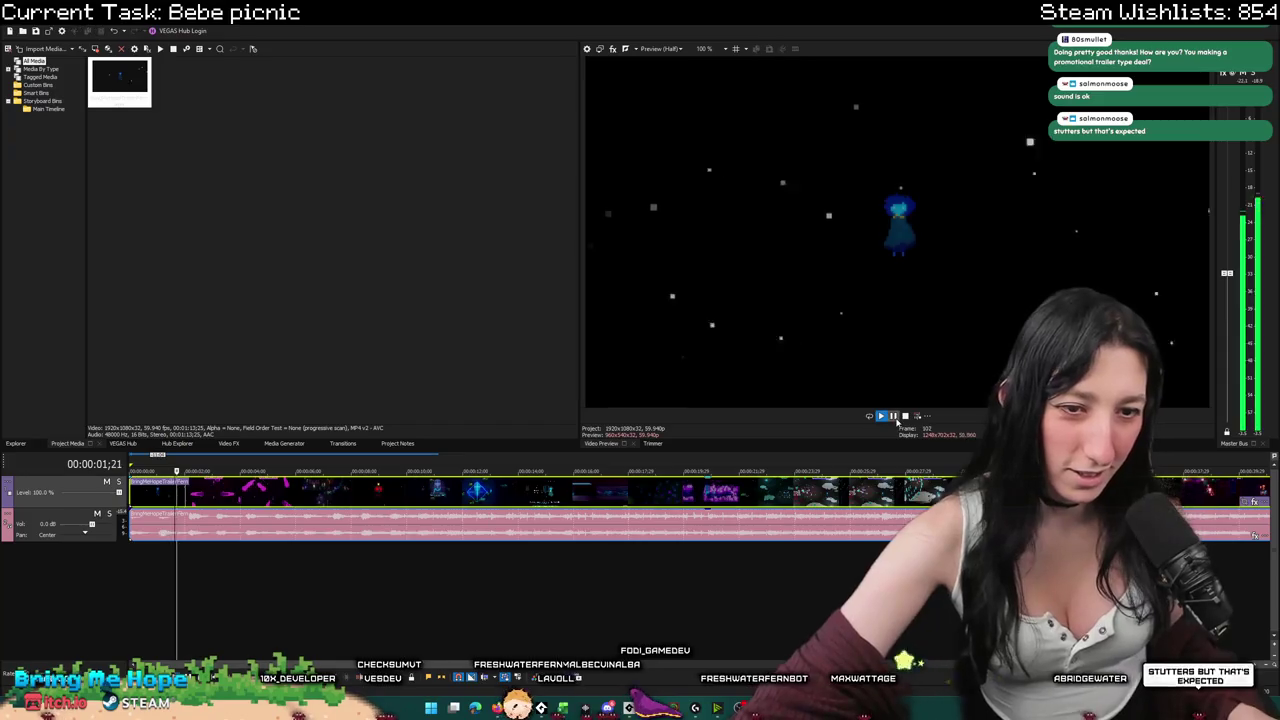
click(889, 415)
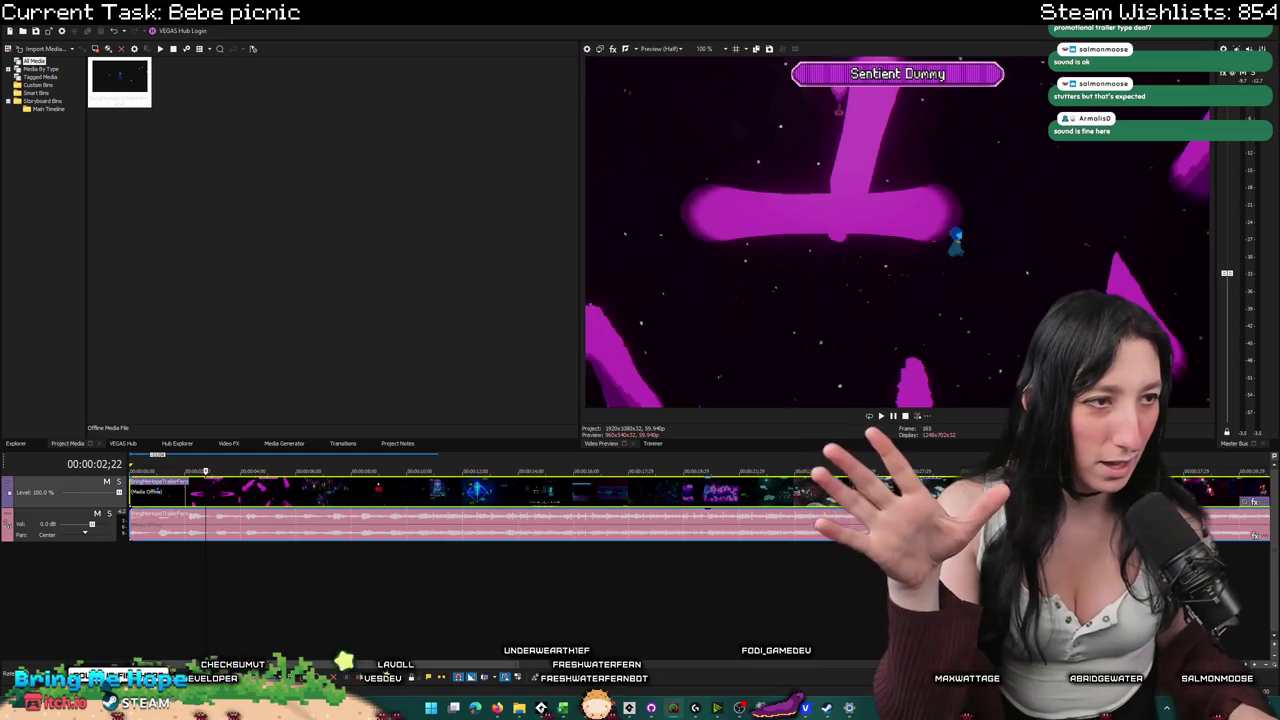
click(672, 708)
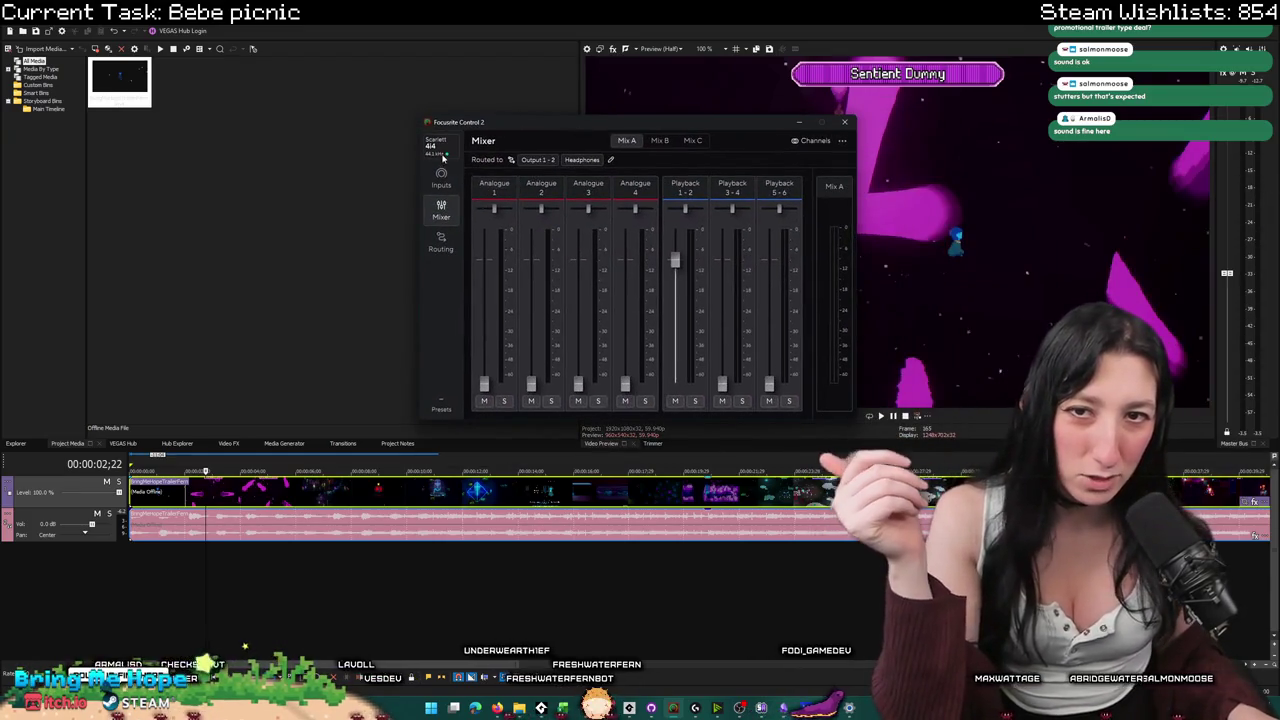
Set the Scarlett 4i4 sample rate to 48 kHz, then return to the VEGAS timeline at 2 seconds.
click(443, 152)
mouse_move(457, 180)
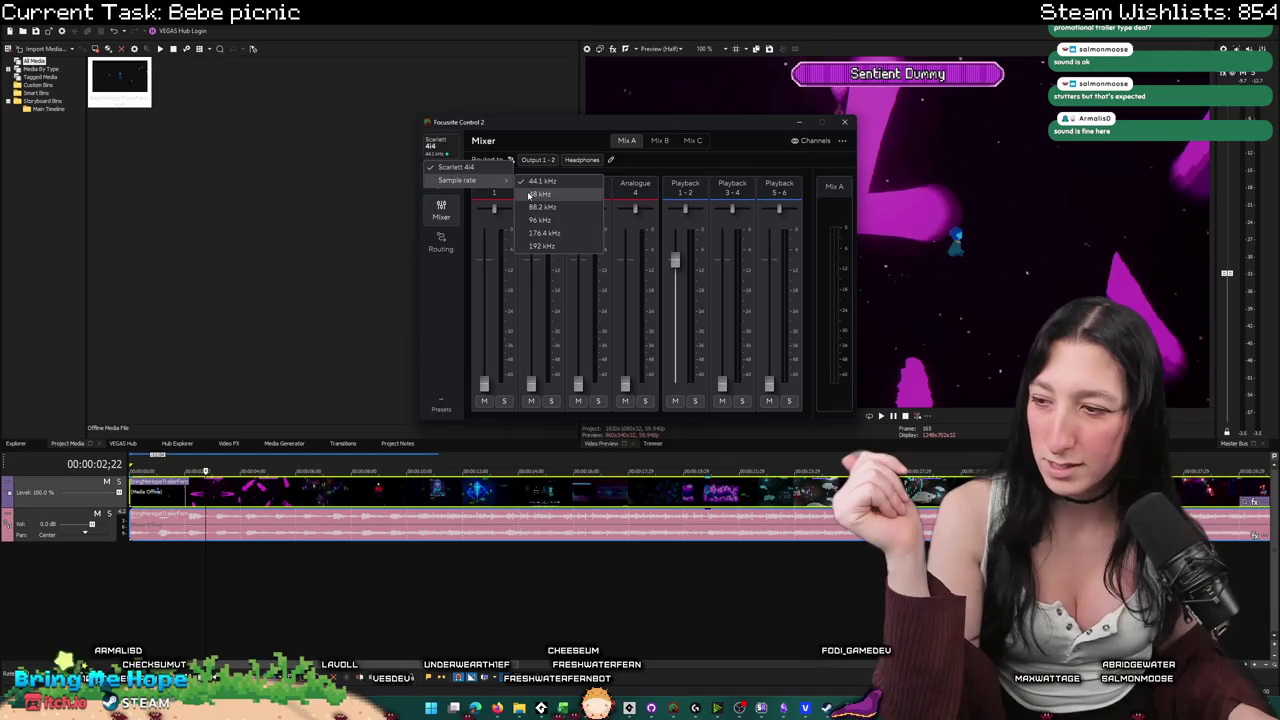
click(529, 195)
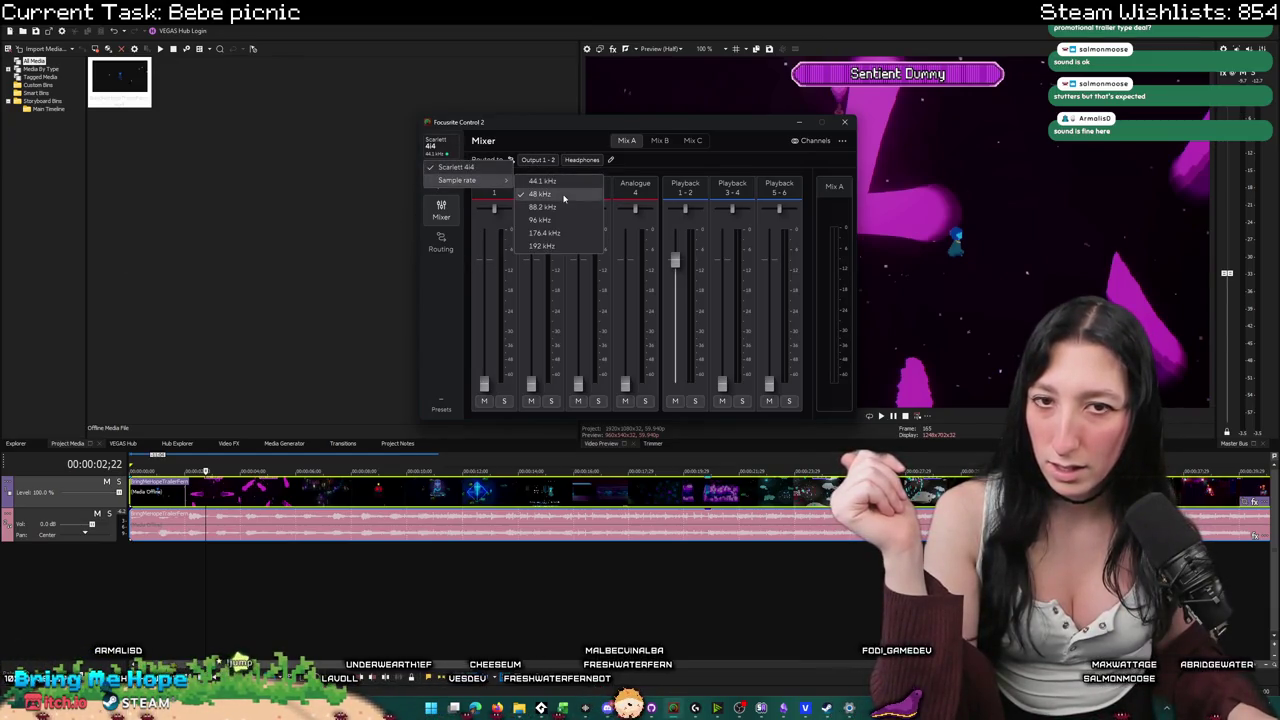
click(565, 194)
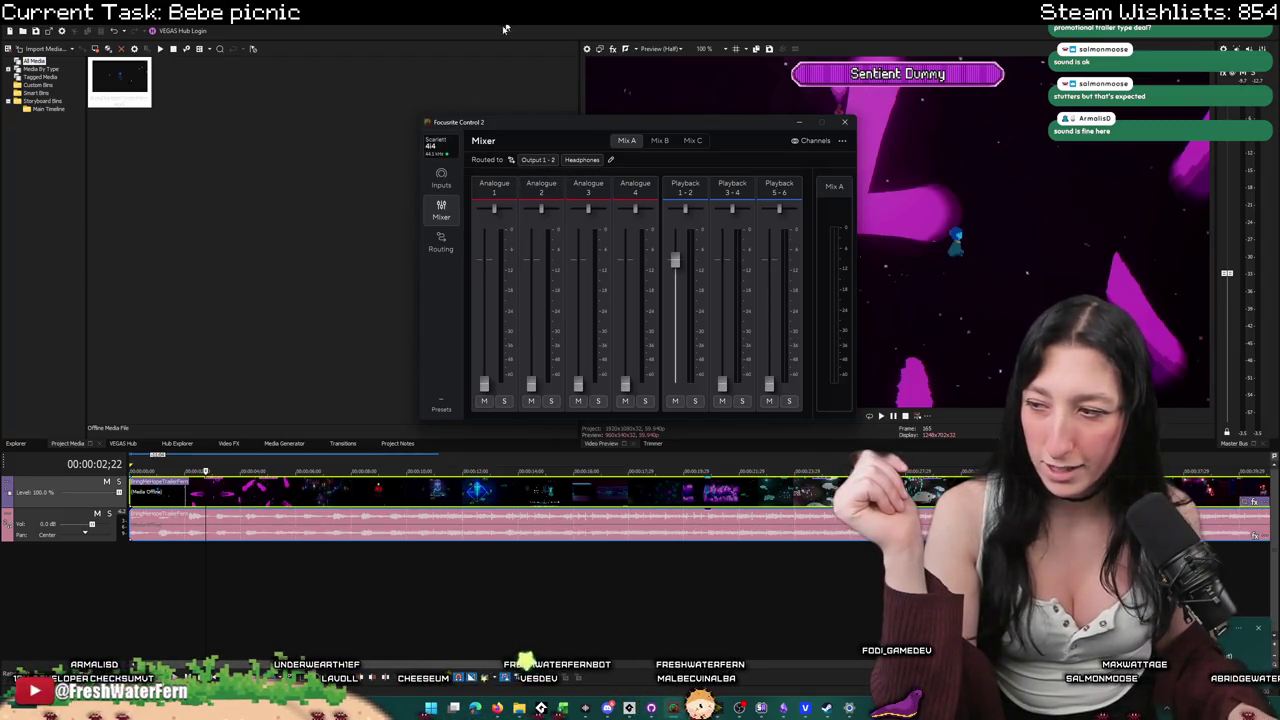
click(189, 491)
click(189, 491)
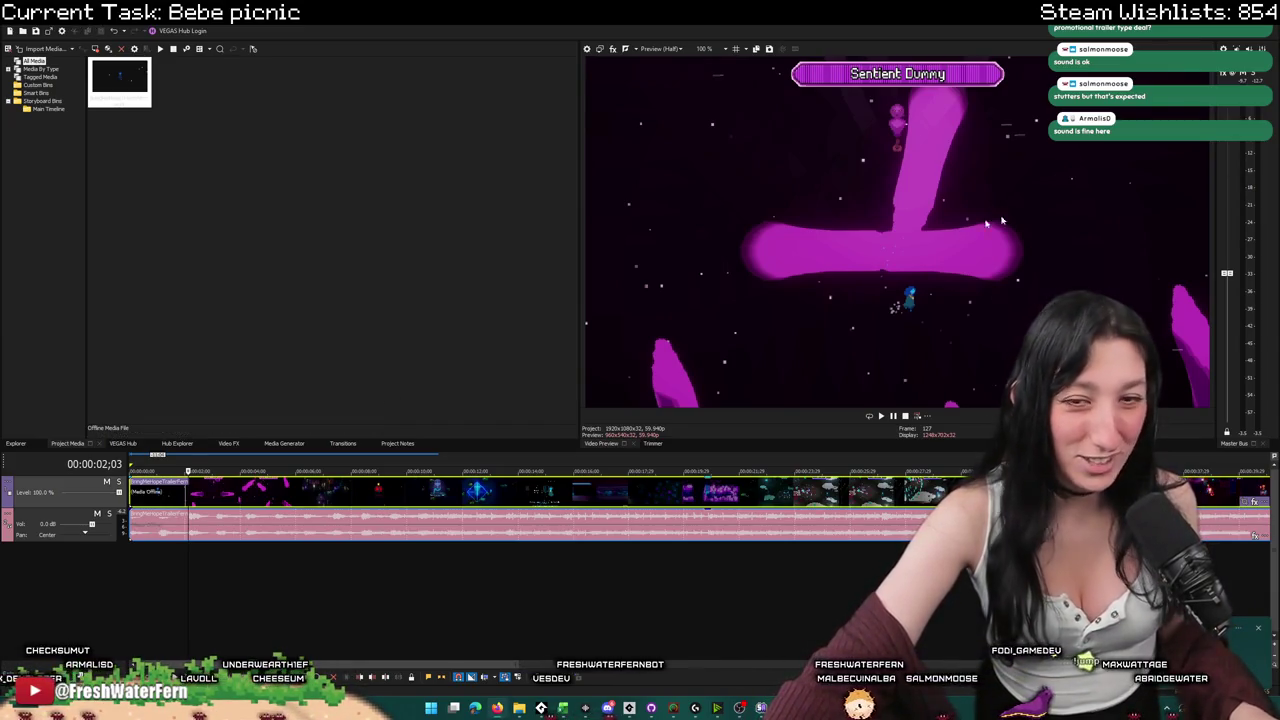
click(881, 416)
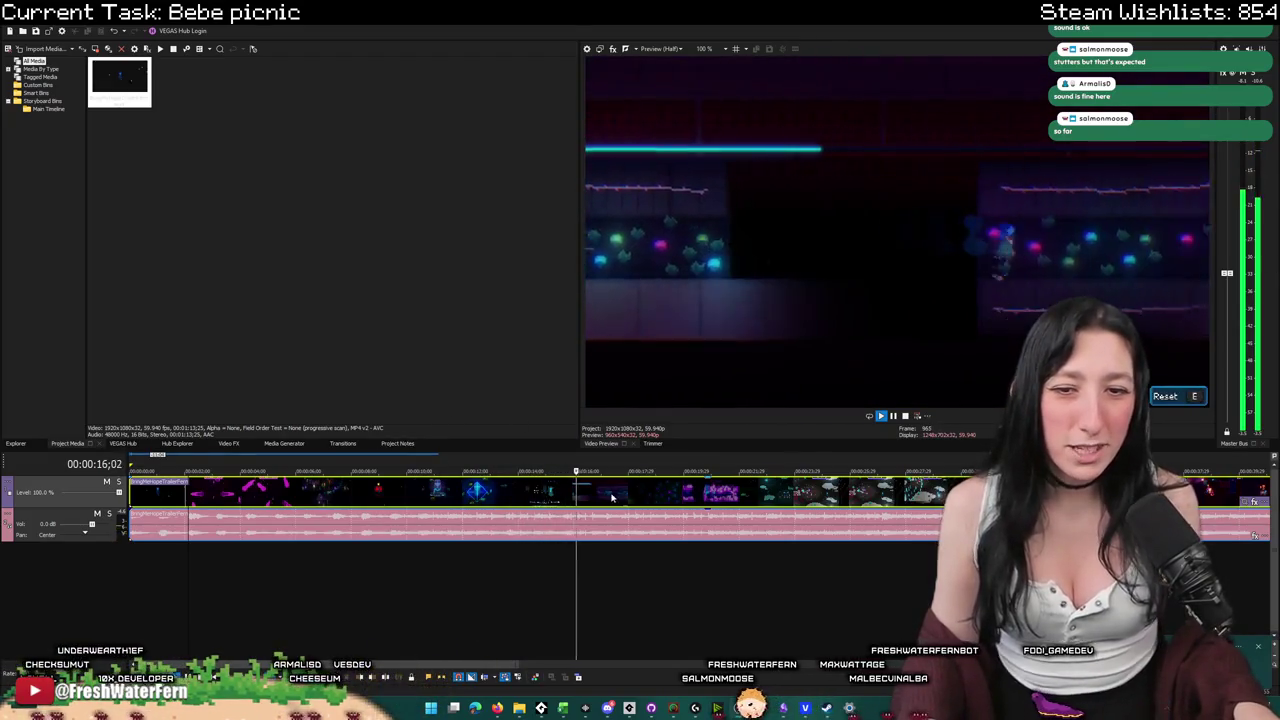
click(557, 490)
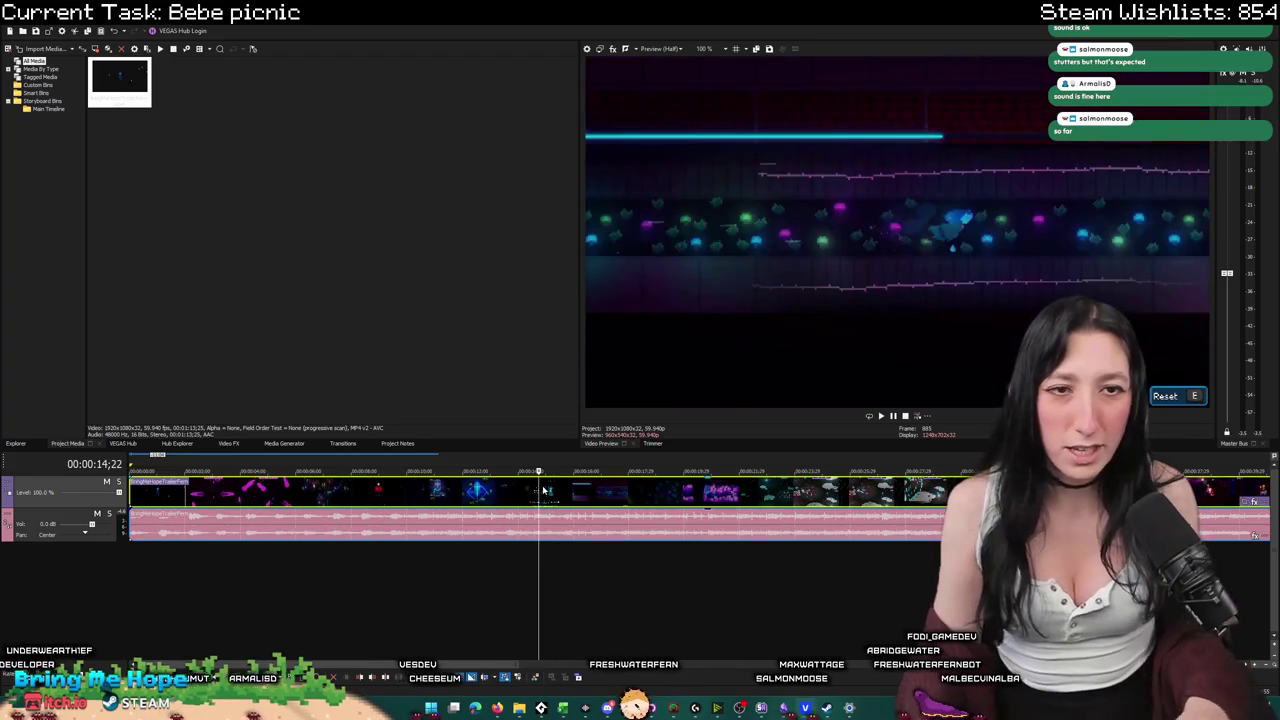
click(537, 490)
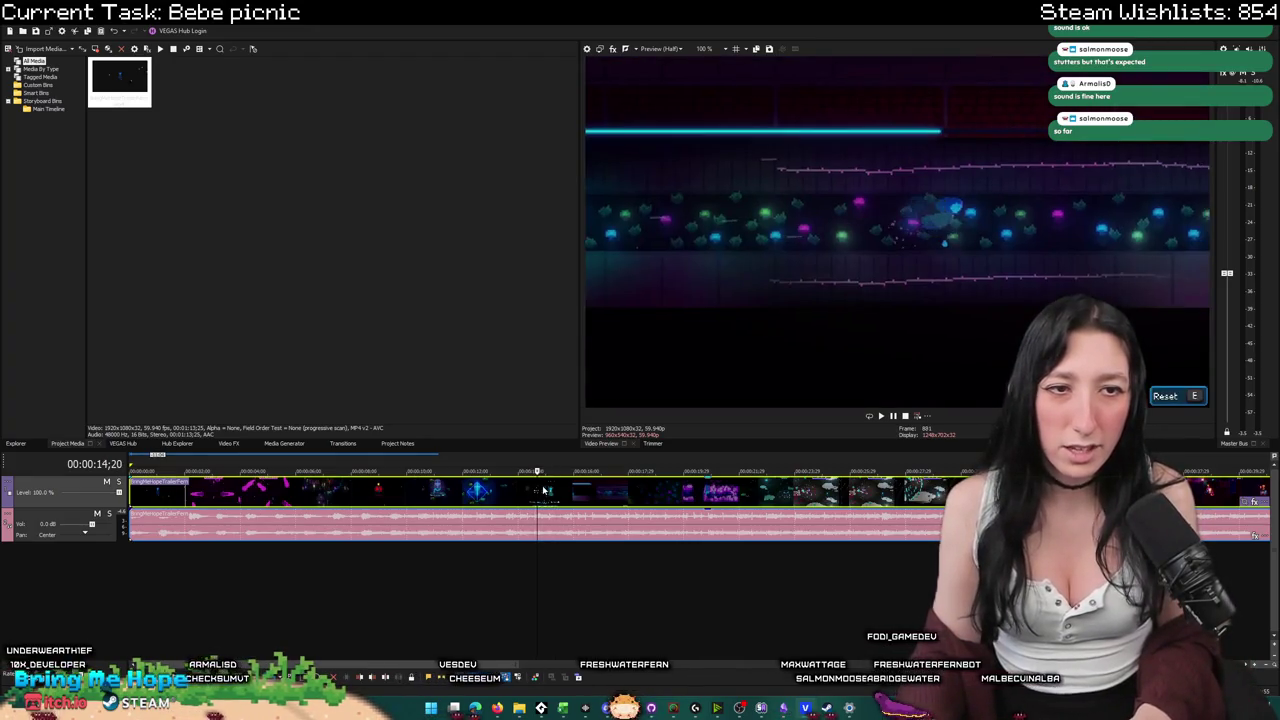
key(Left)
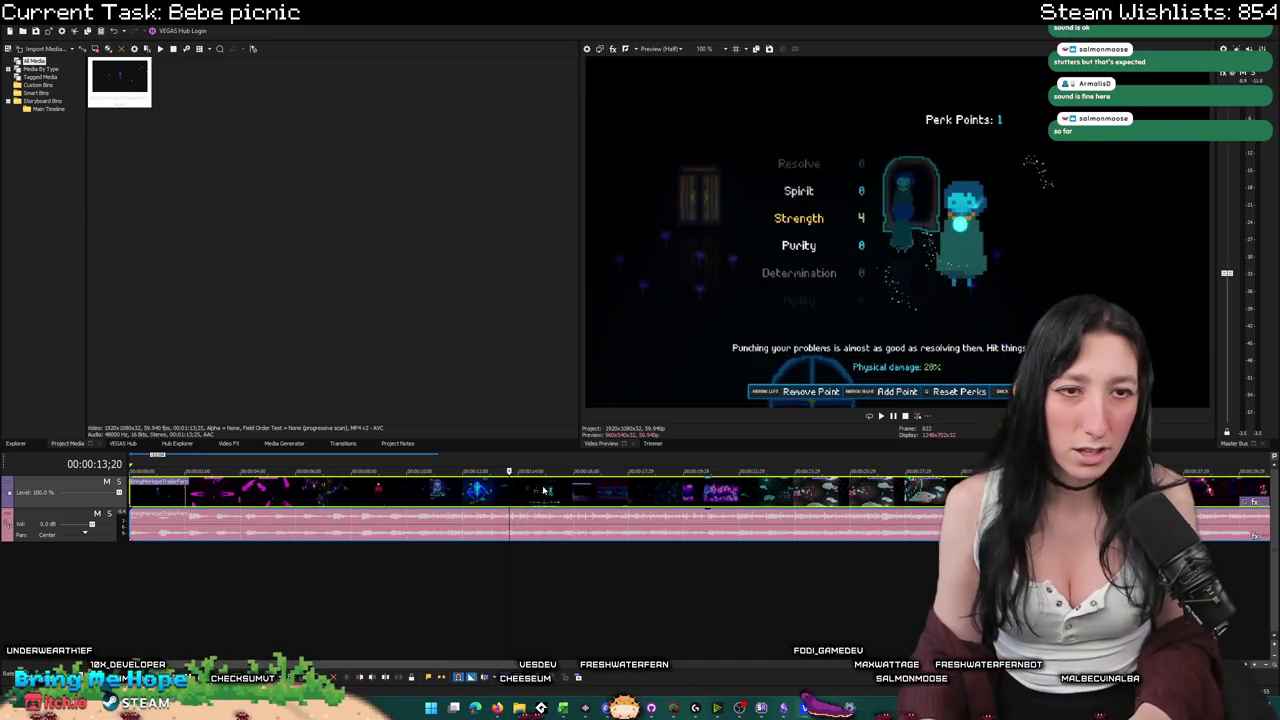
key(space)
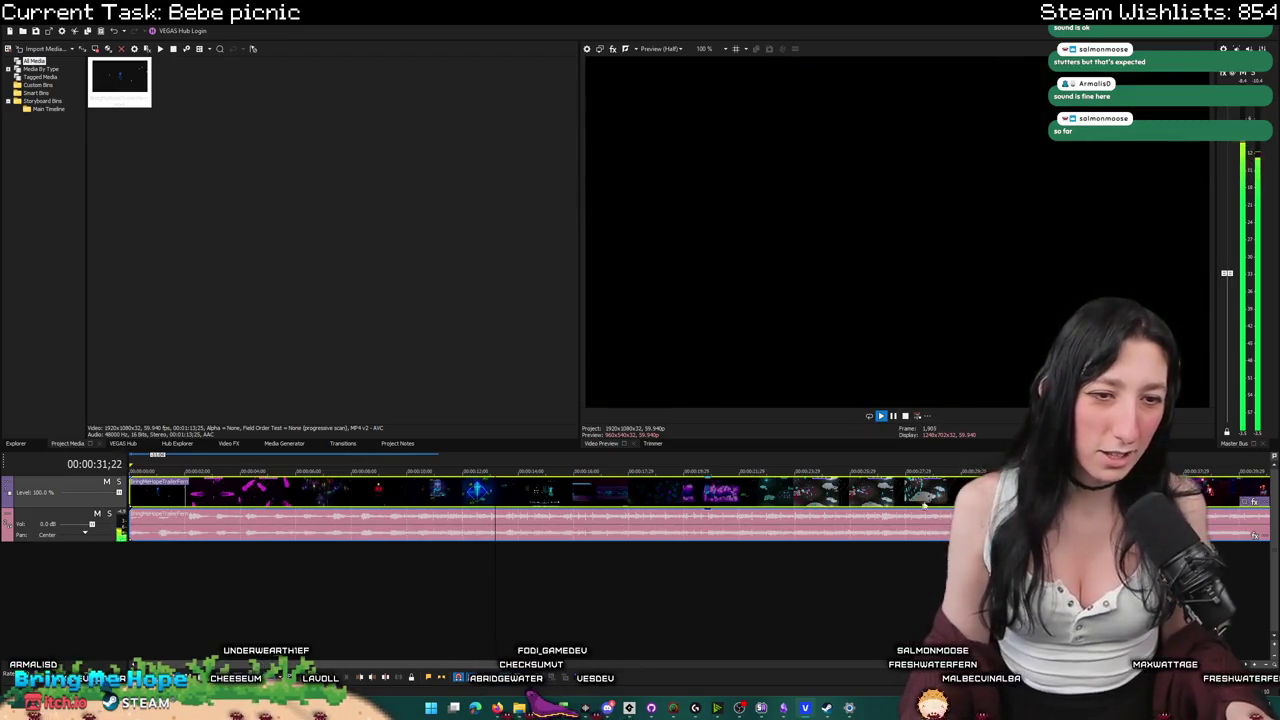
key(space)
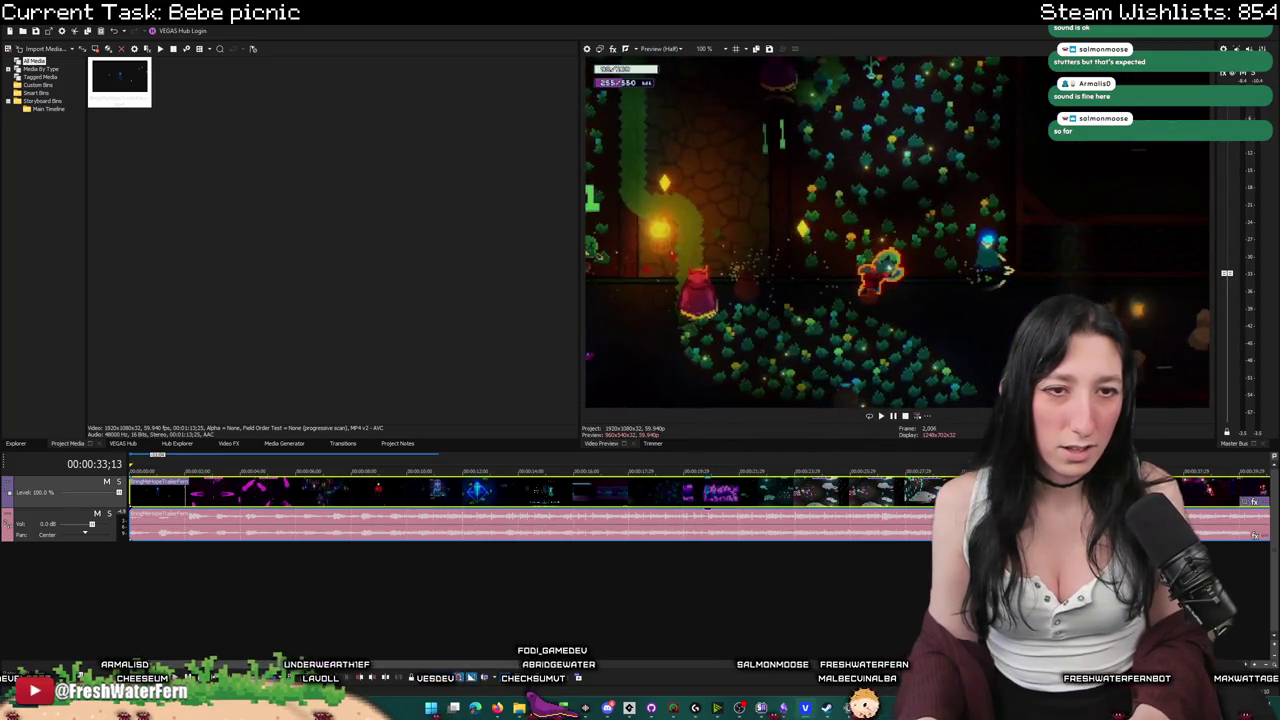
key(Right)
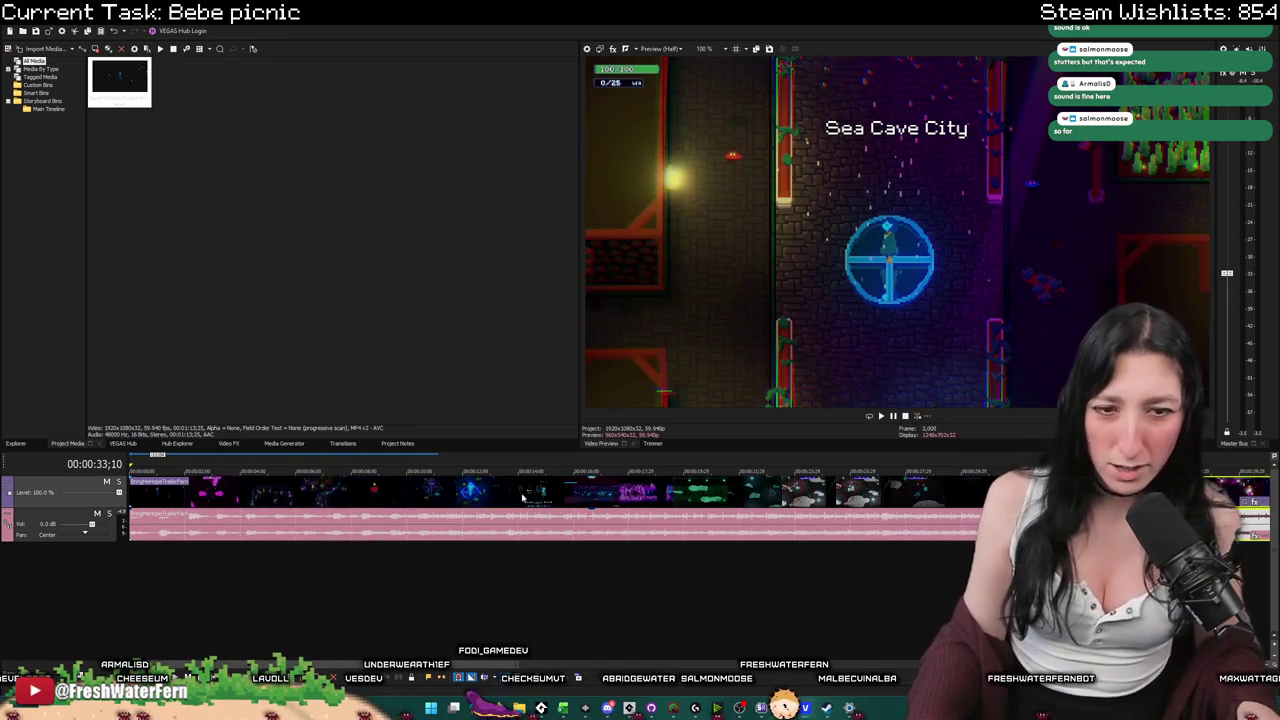
click(466, 493)
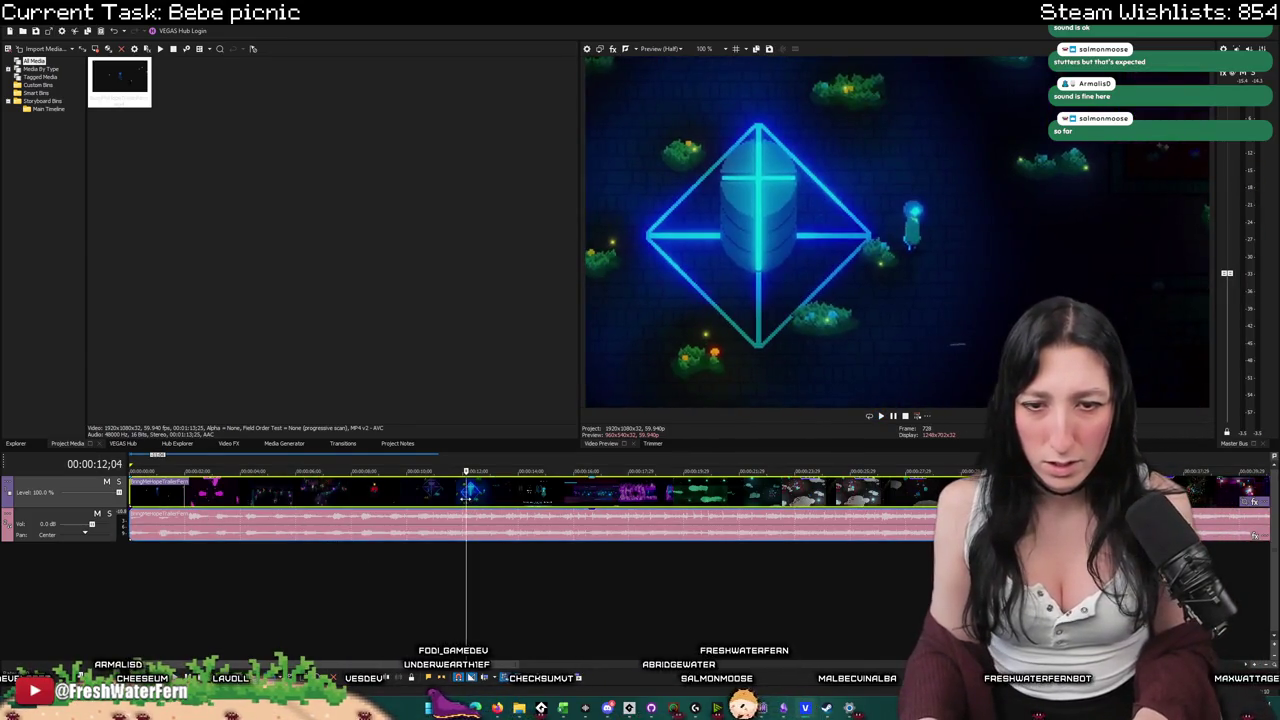
key(space)
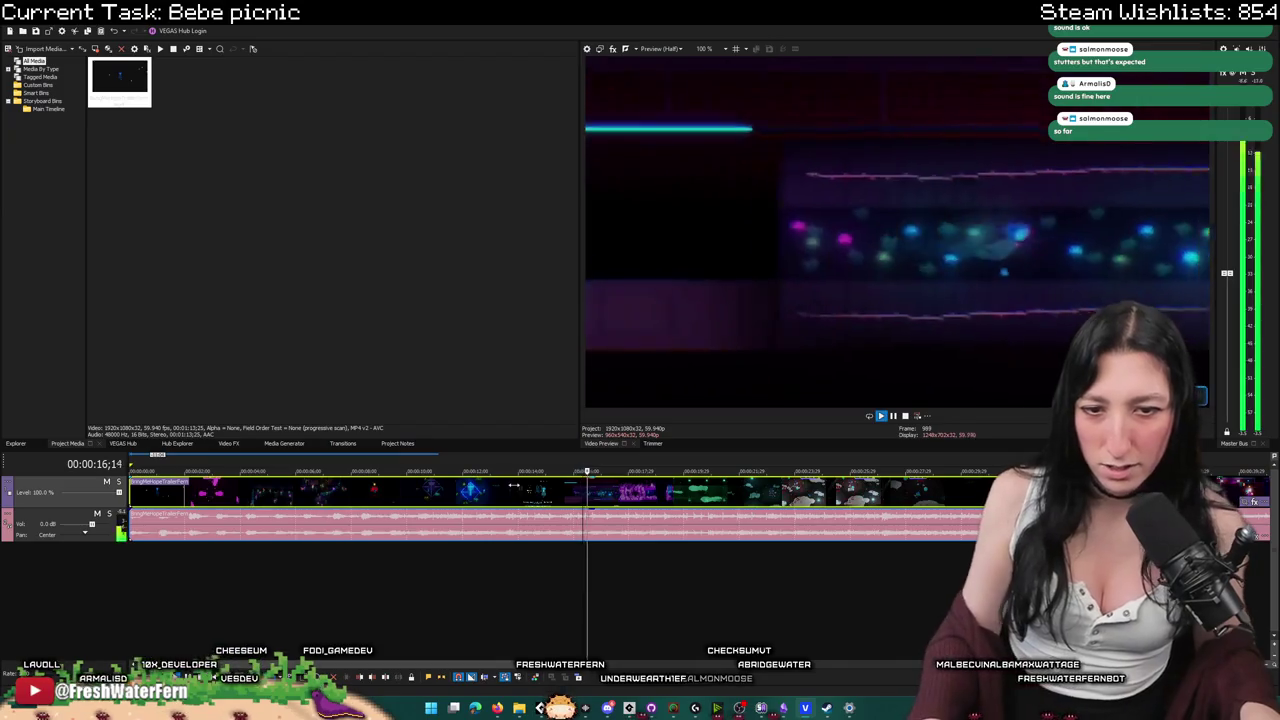
Cut off the trailer's first twelve seconds and move the remaining clip to the timeline start.
key(Return)
key(s)
key(Delete)
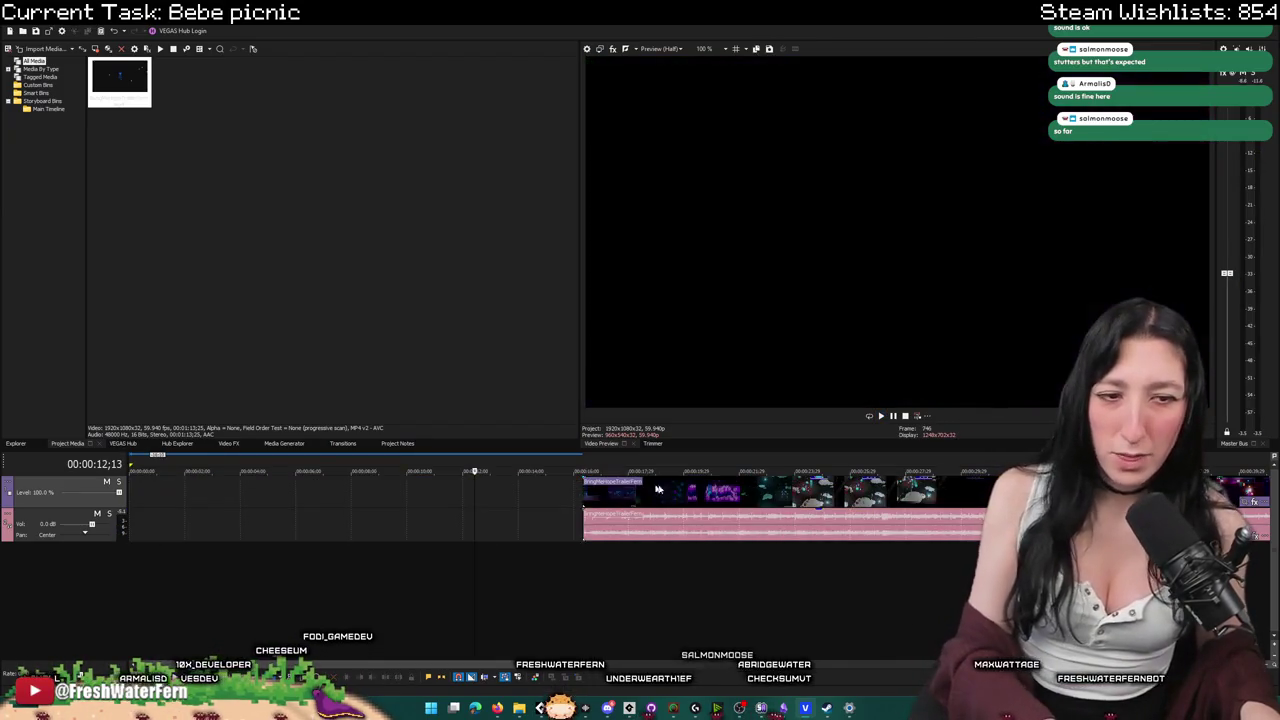
click(826, 500)
drag(928, 500, 345, 488)
Play back the trimmed edit from the Fallen Knight Guppo scene and from the beginning.
click(400, 488)
key(space)
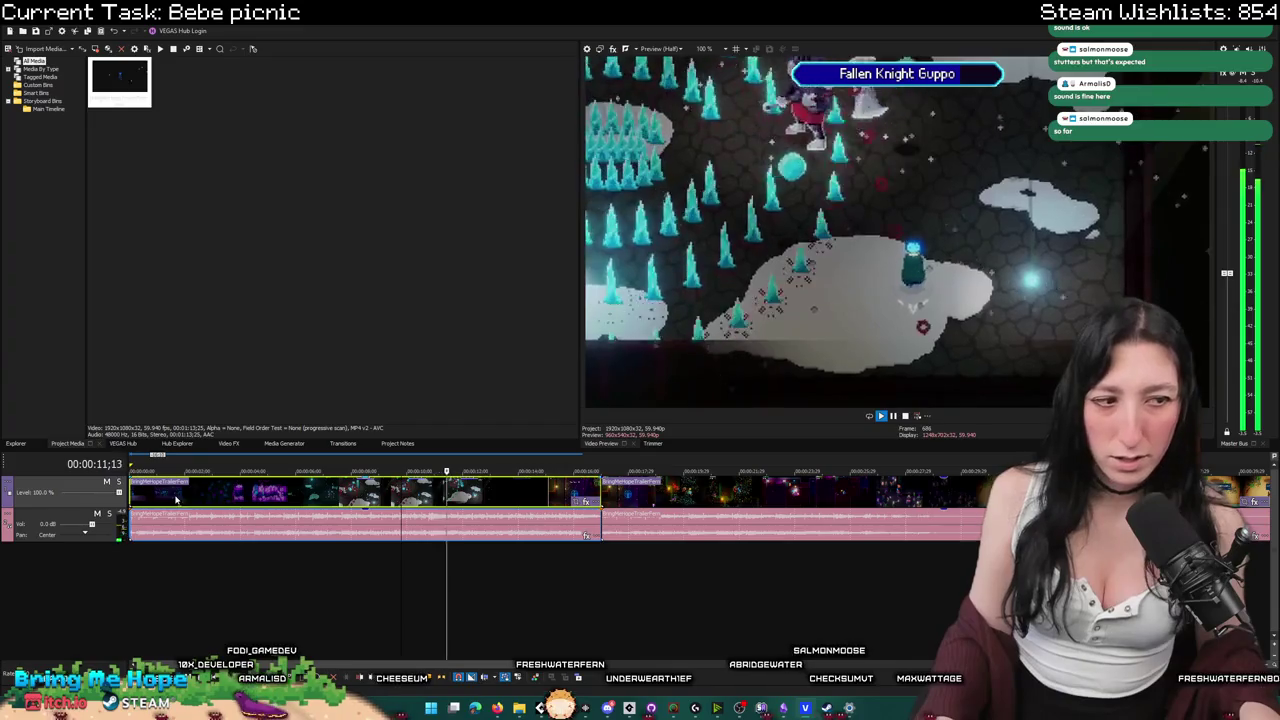
key(space)
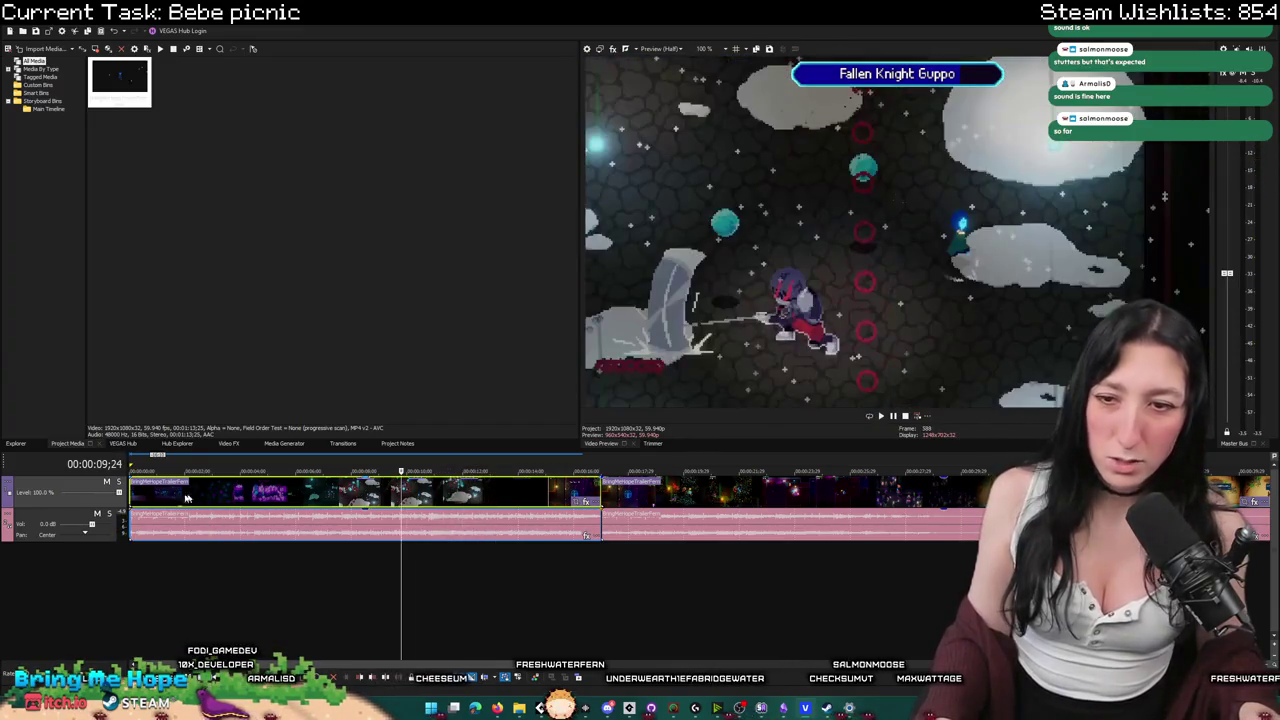
key(Home)
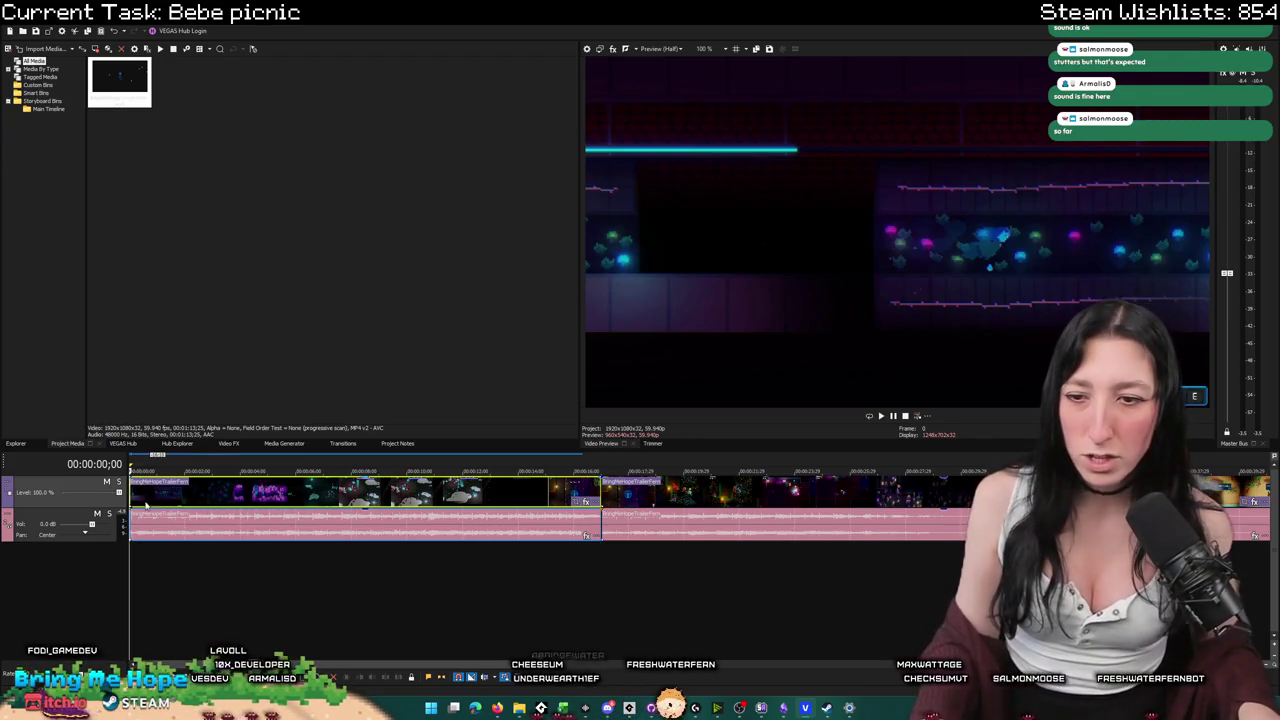
key(space)
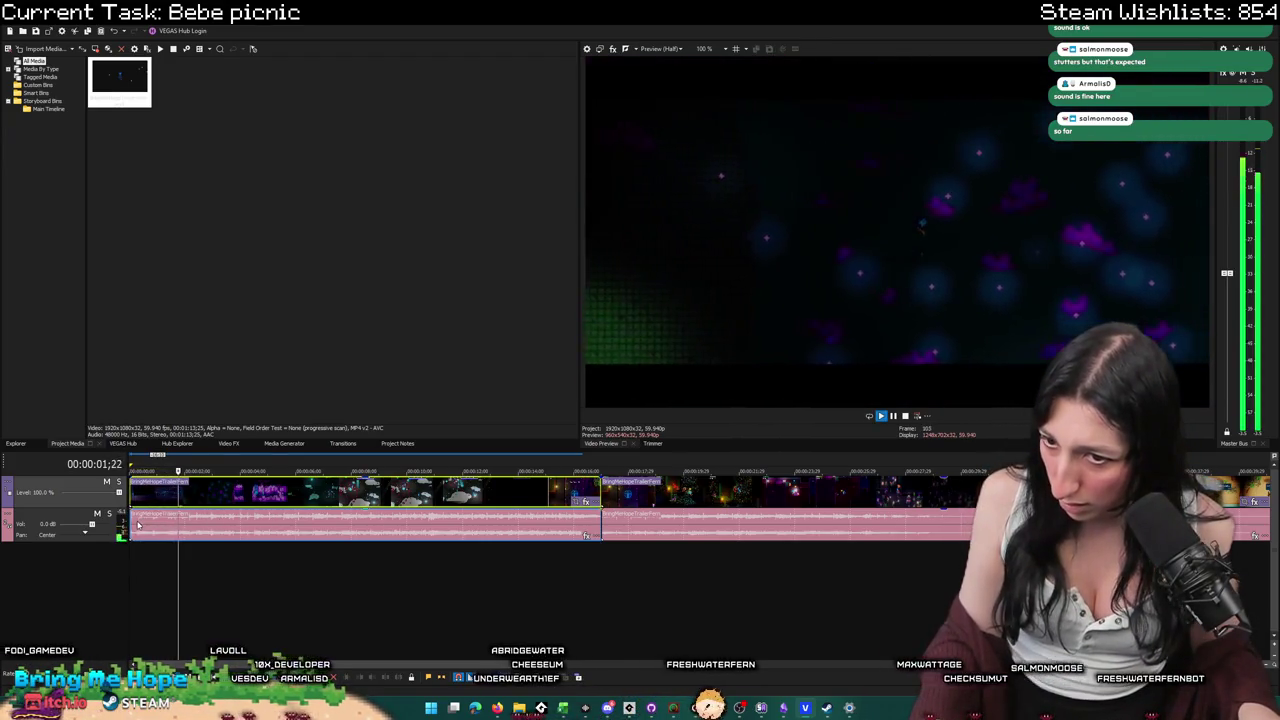
click(139, 503)
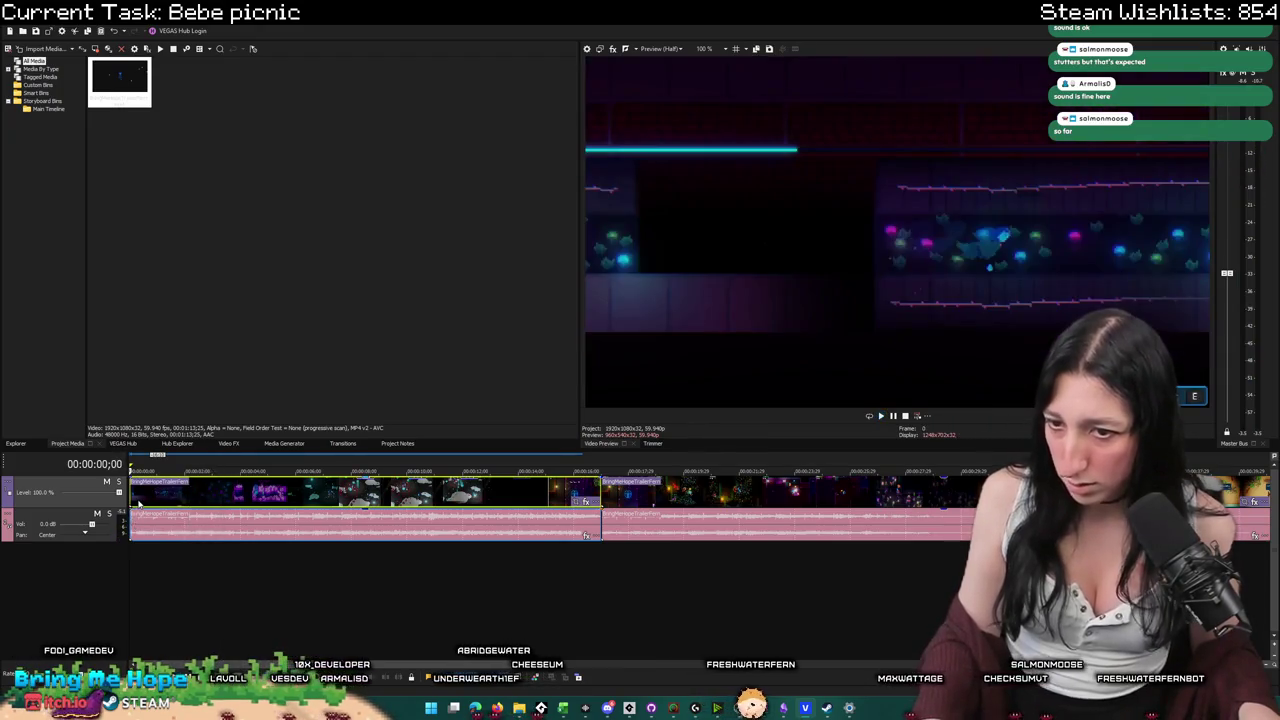
scroll(318, 556, down, 2)
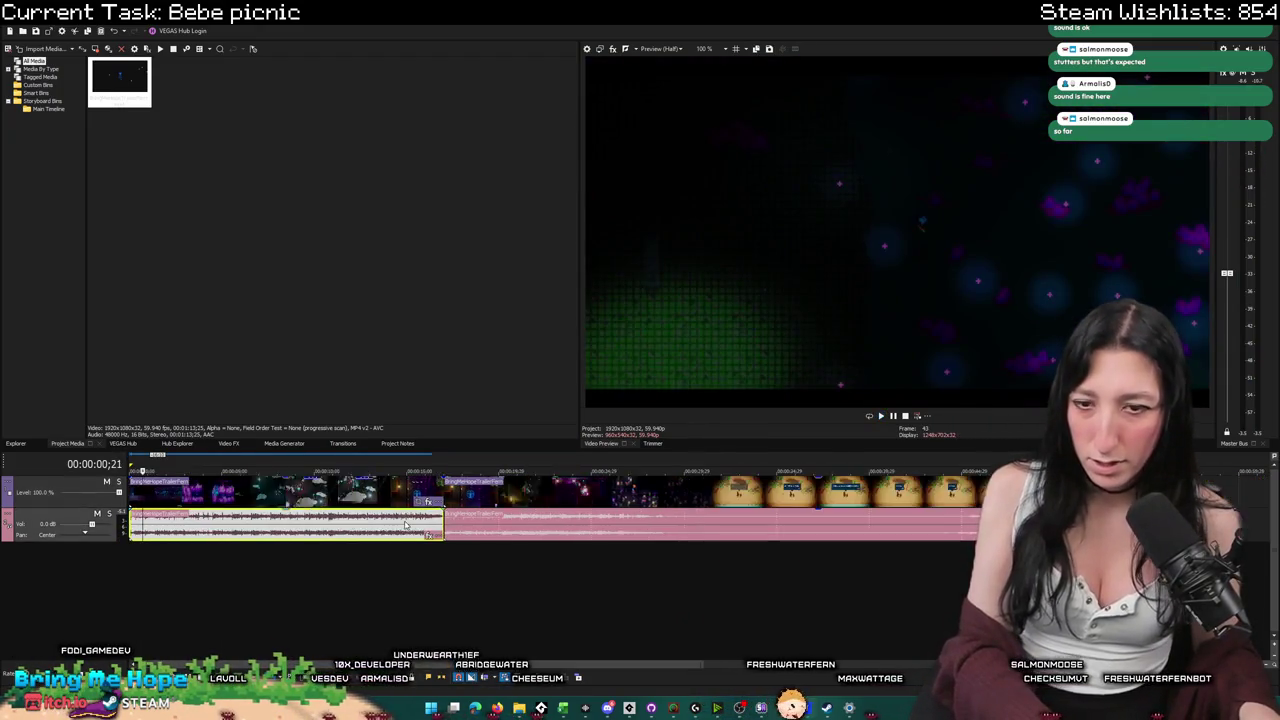
Move the opening trailer audio to its own new track and delete the remaining trailer audio.
drag(318, 556, 318, 558)
click(512, 520)
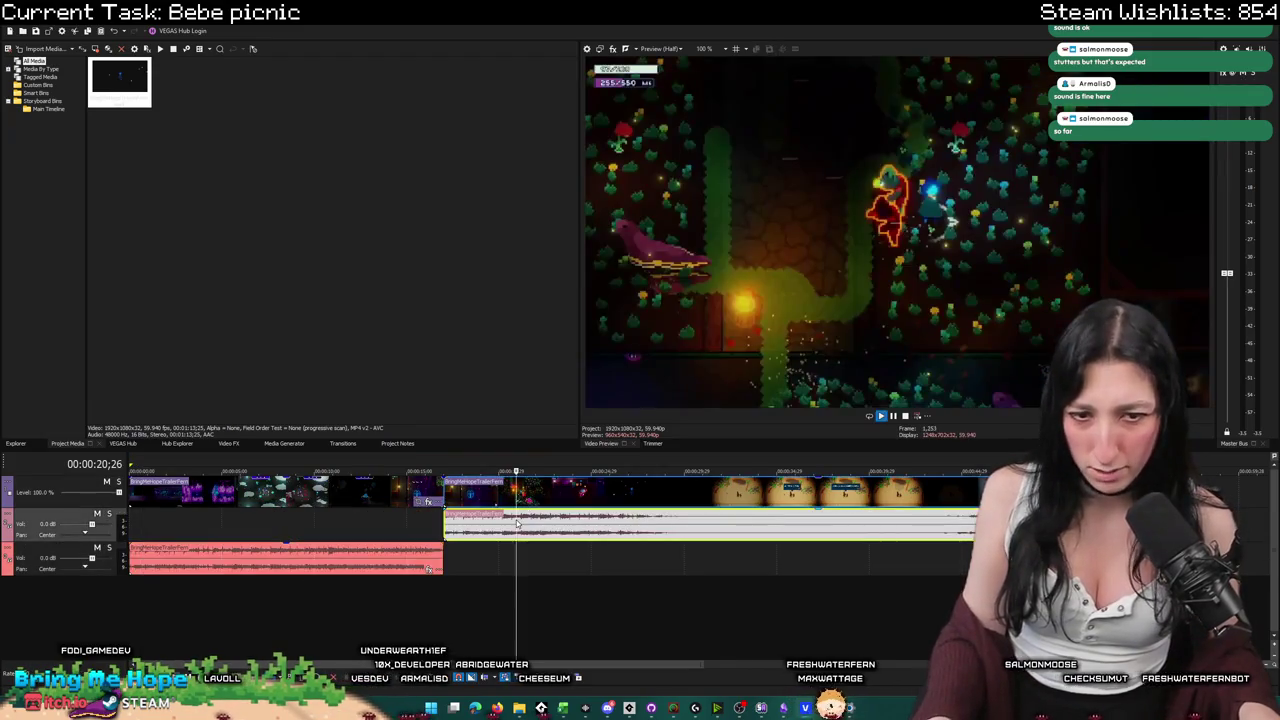
click(478, 520)
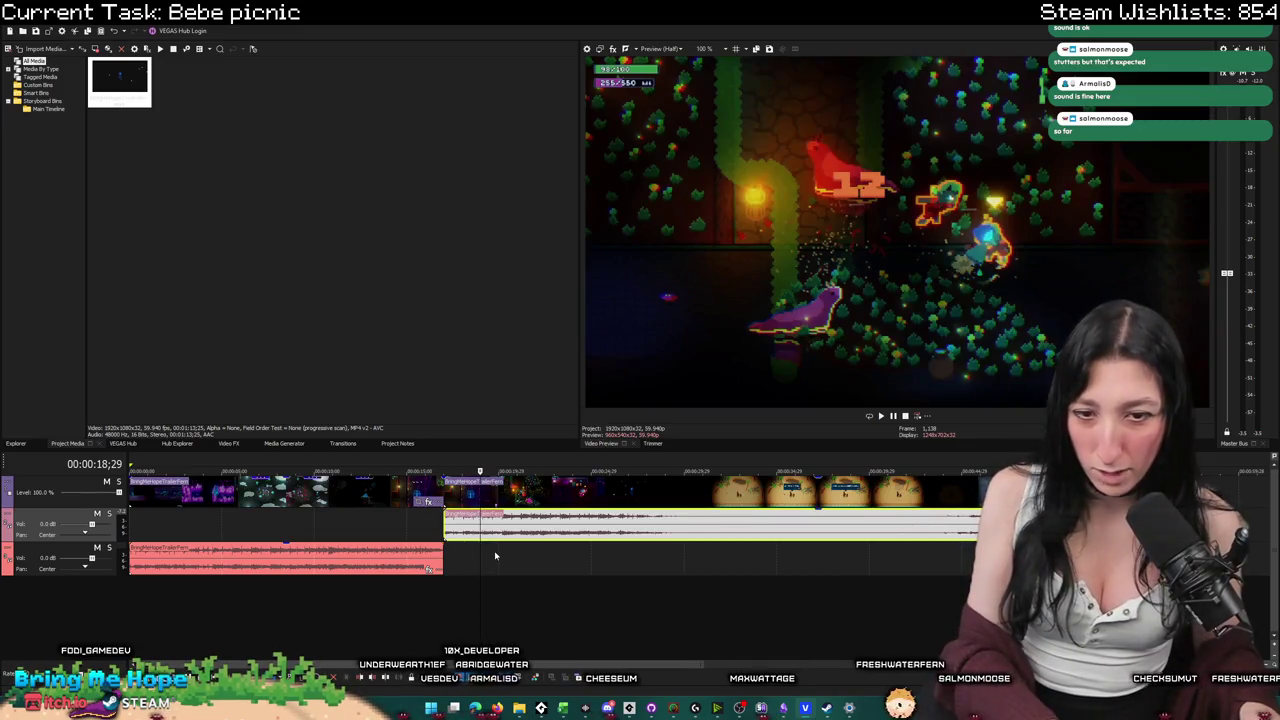
key(Delete)
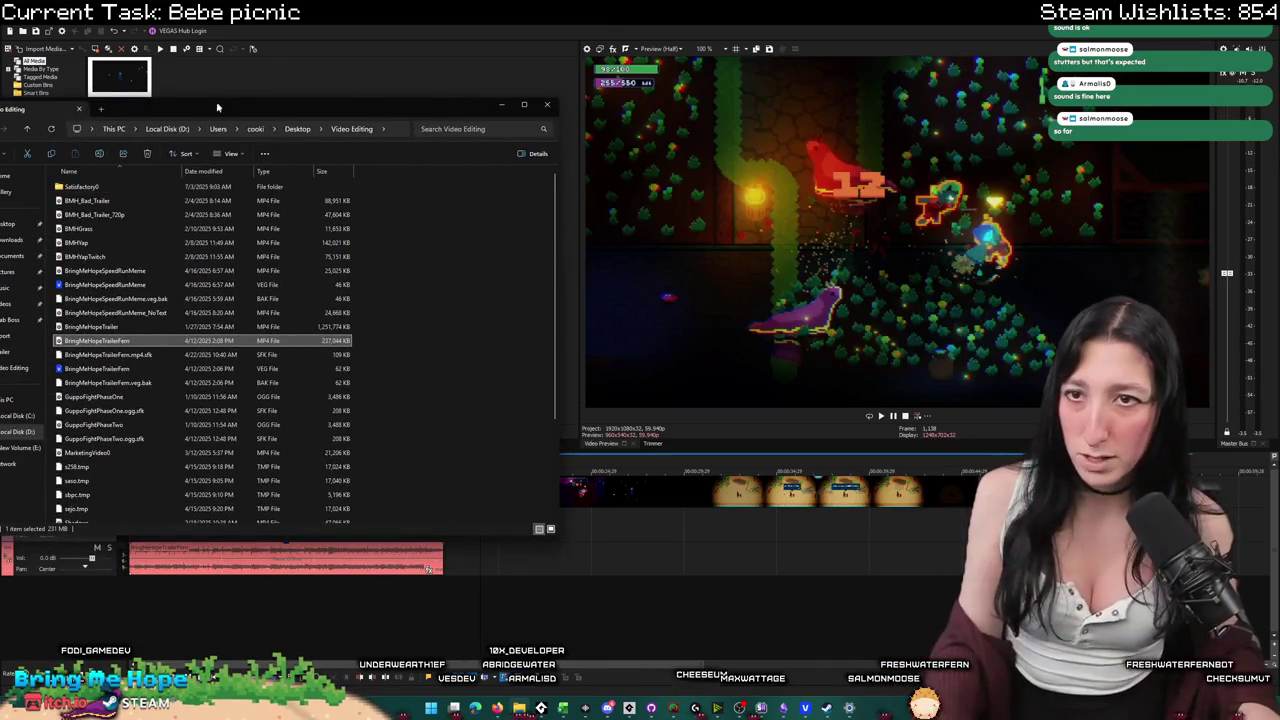
Browse to the Desktop > BringMeHope_Game > Music > Export folder beside the timeline.
drag(371, 100, 466, 126)
click(297, 213)
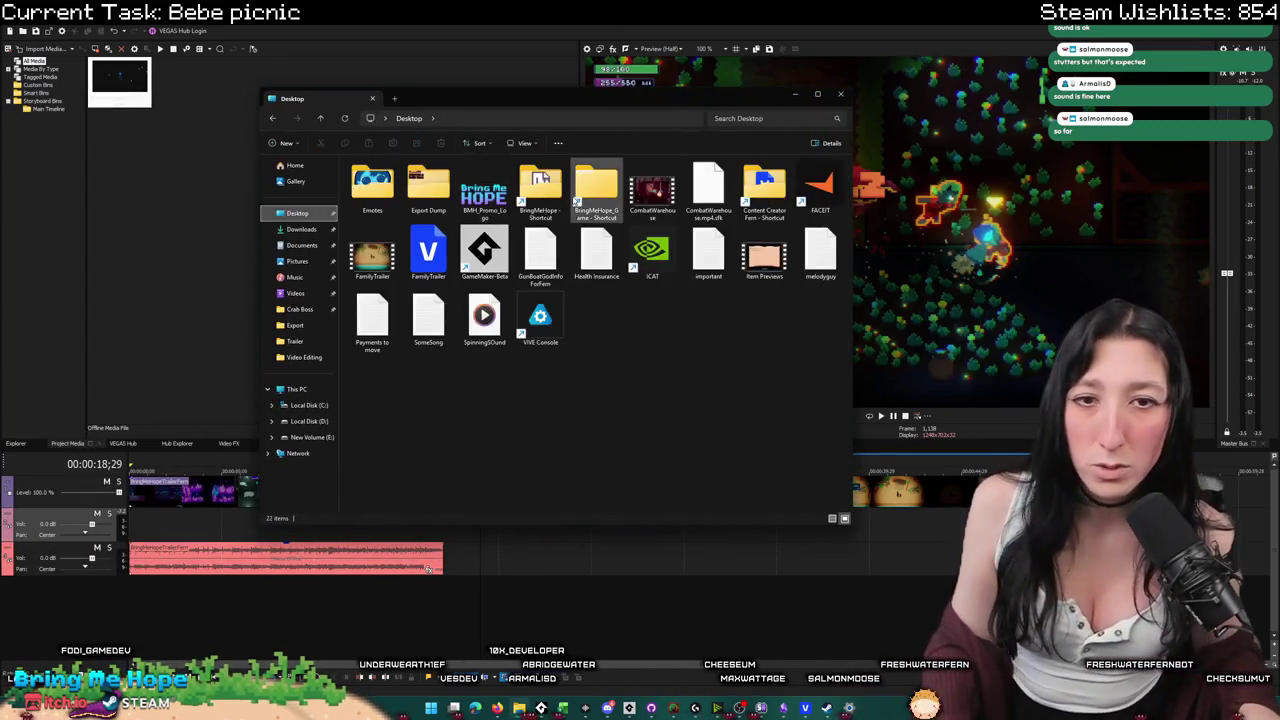
double_click(575, 196)
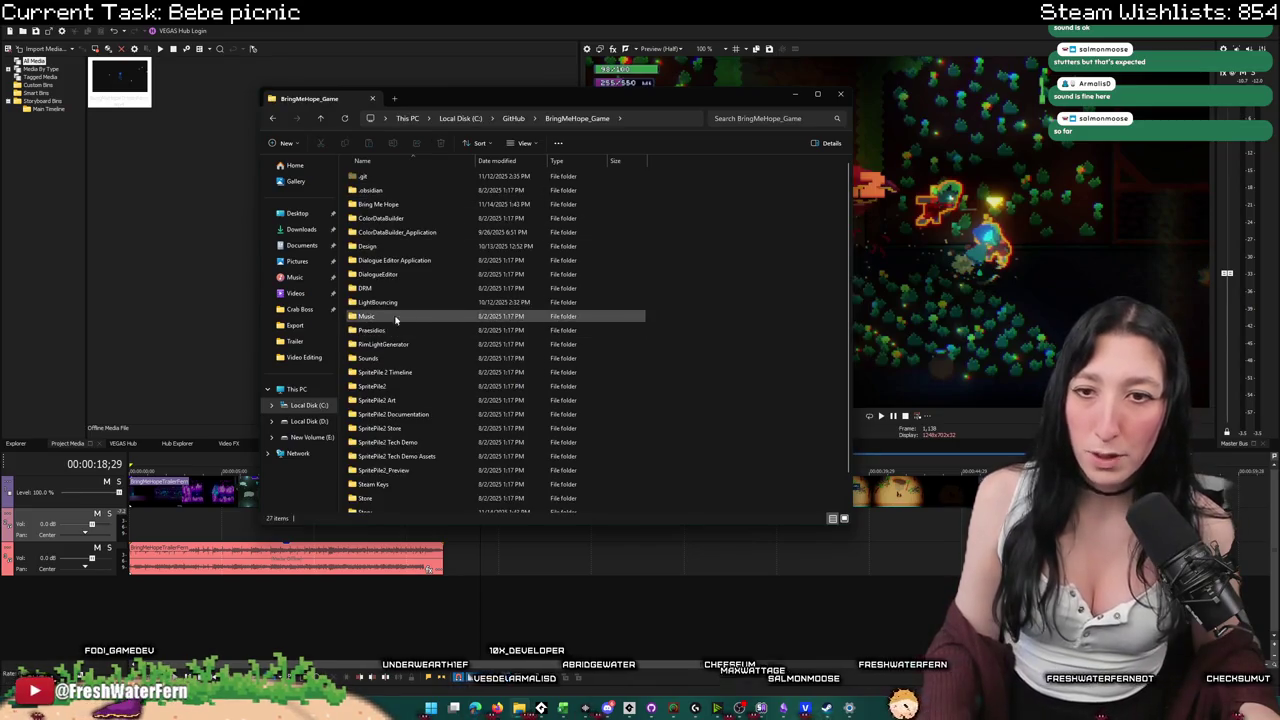
double_click(428, 240)
double_click(422, 177)
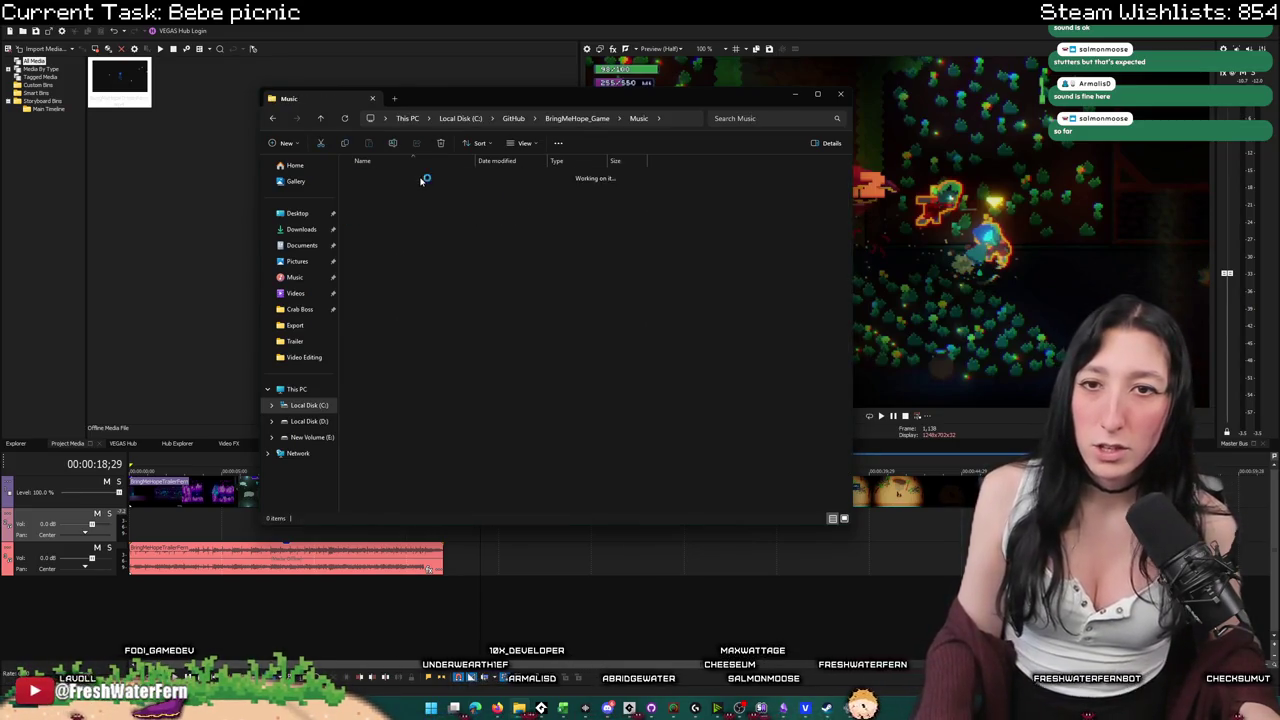
scroll(474, 341, down, 3)
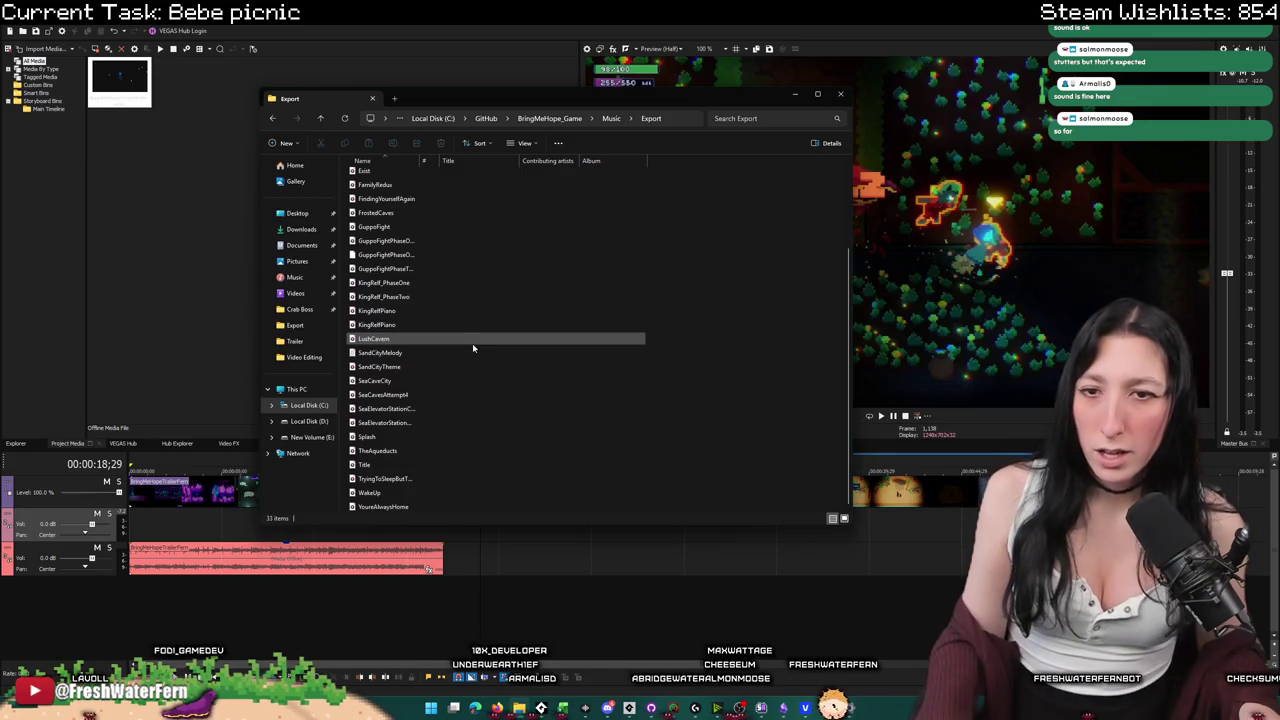
Drag the GuppoFightPhaseTwo music track into the project on a new audio track.
click(450, 269)
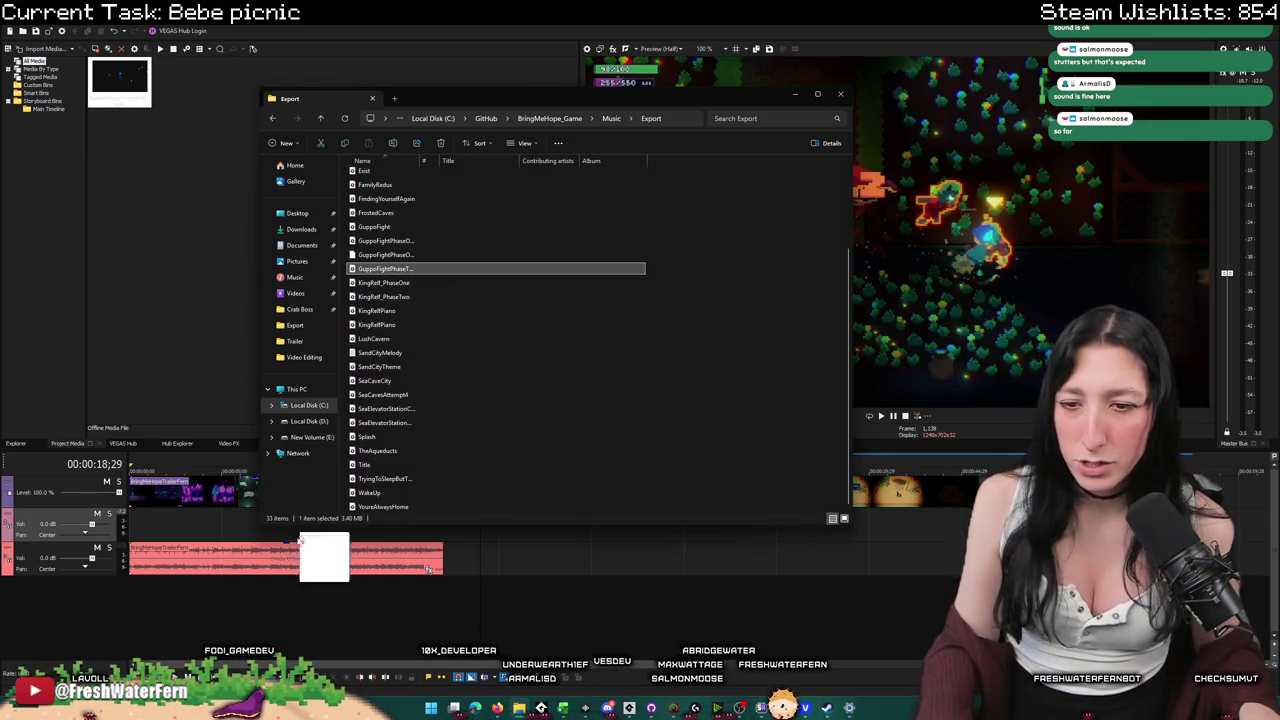
drag(140, 607, 140, 595)
click(455, 592)
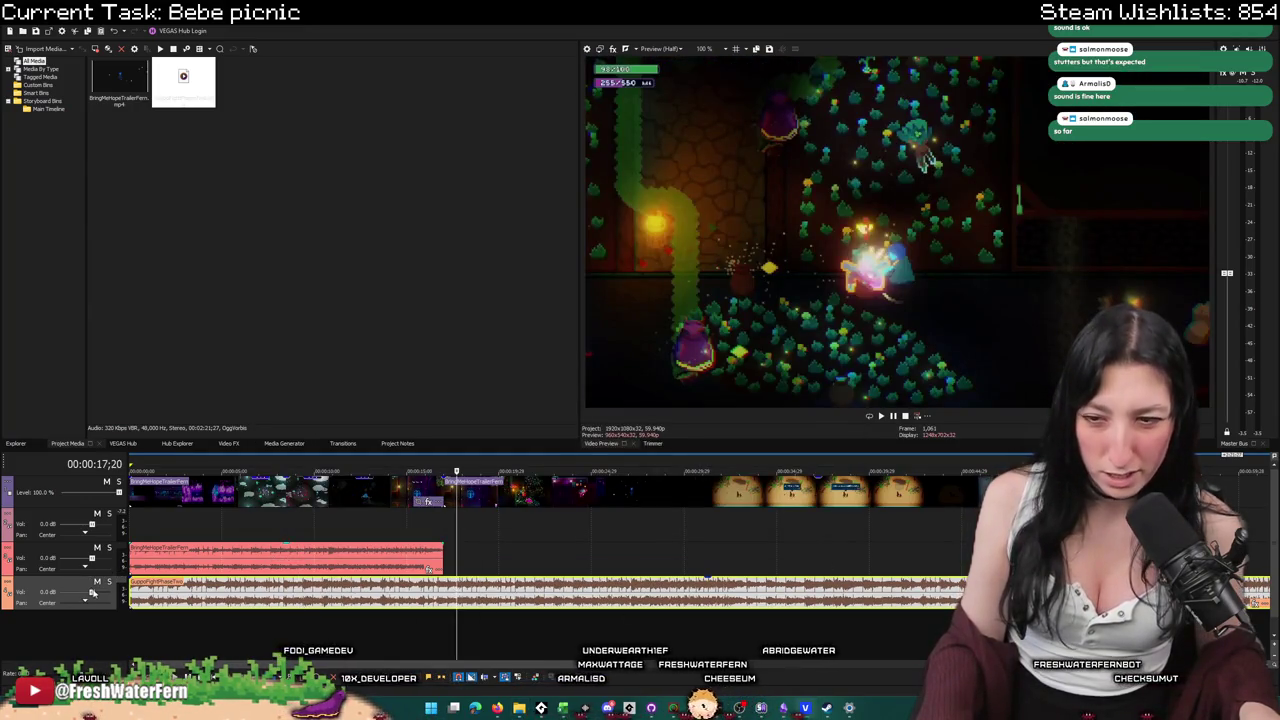
Split the Guppo fight music near the picnic scene and delete the part before the split.
key(space)
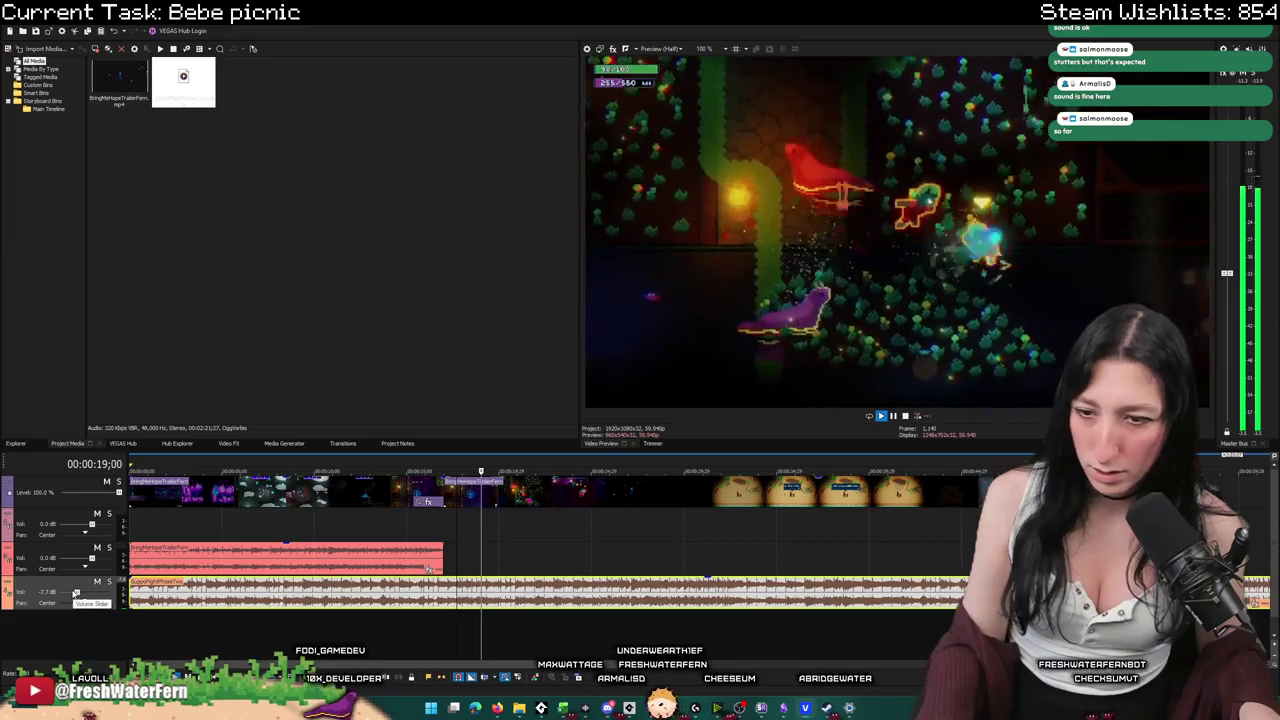
click(800, 598)
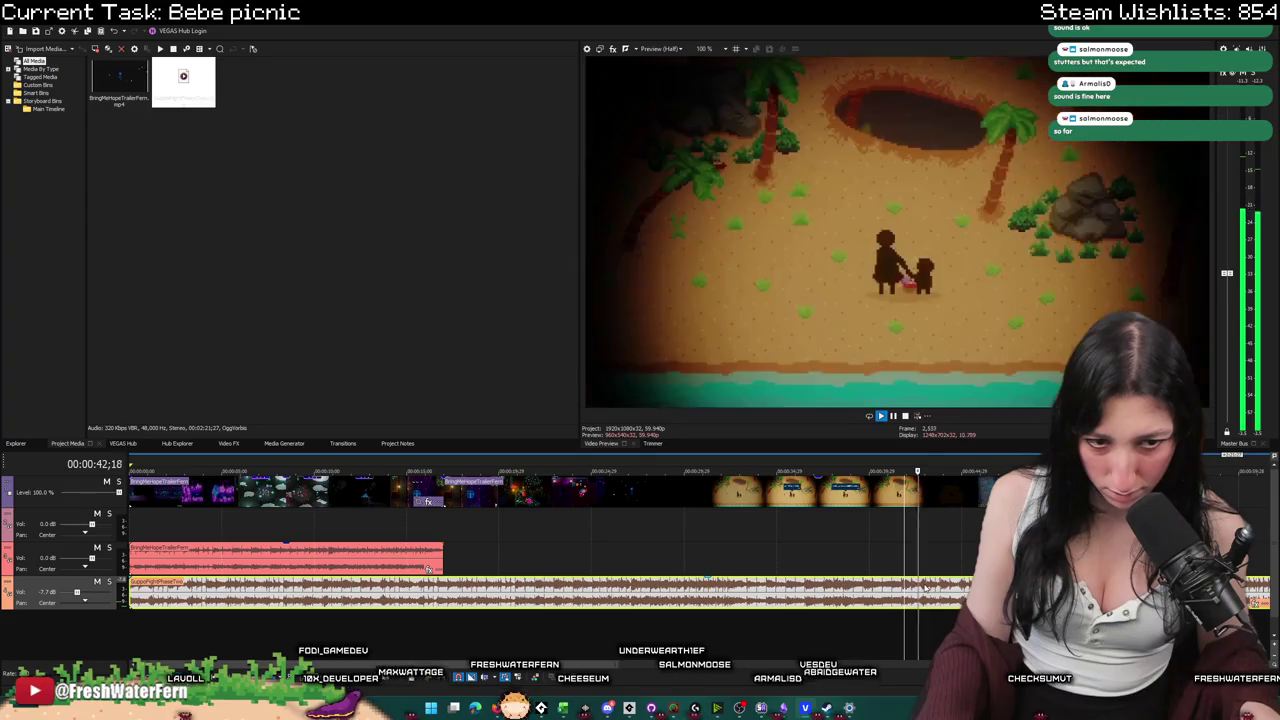
click(899, 593)
key(s)
click(862, 593)
key(Delete)
Play back the edit with the music, from the picnic section and from the beginning.
click(133, 556)
key(space)
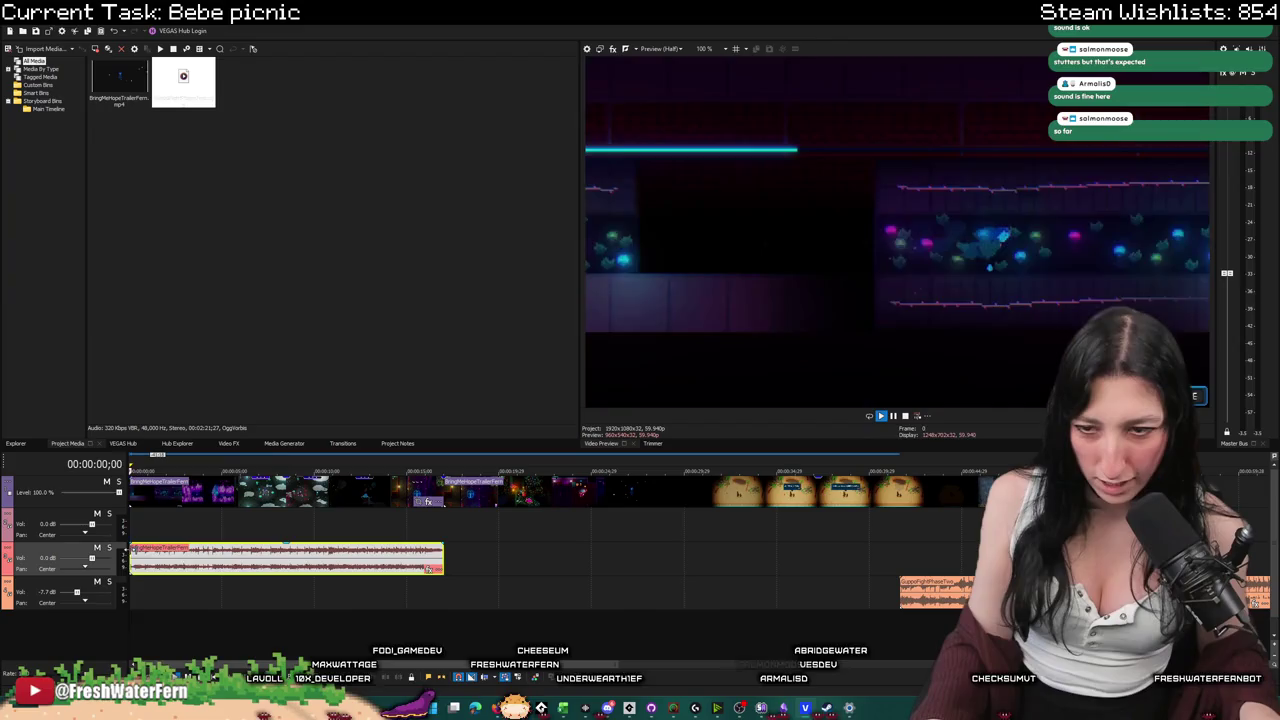
click(928, 592)
key(space)
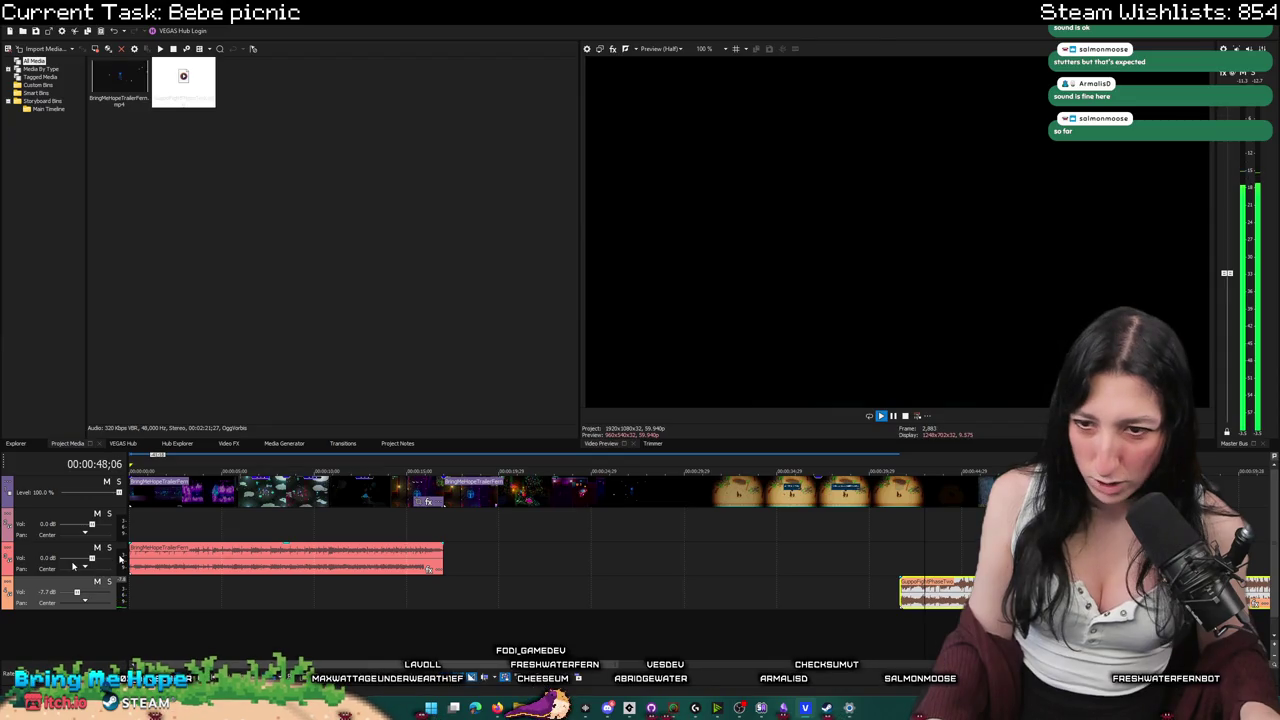
key(space)
click(180, 558)
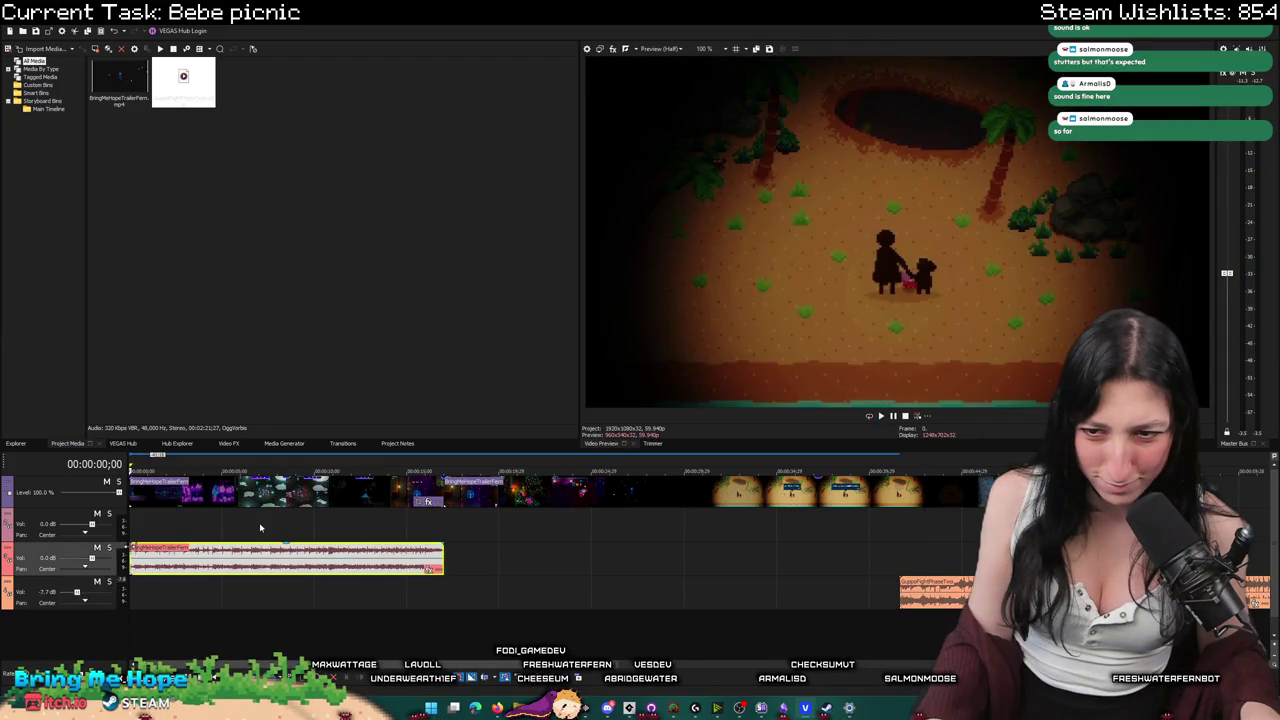
key(space)
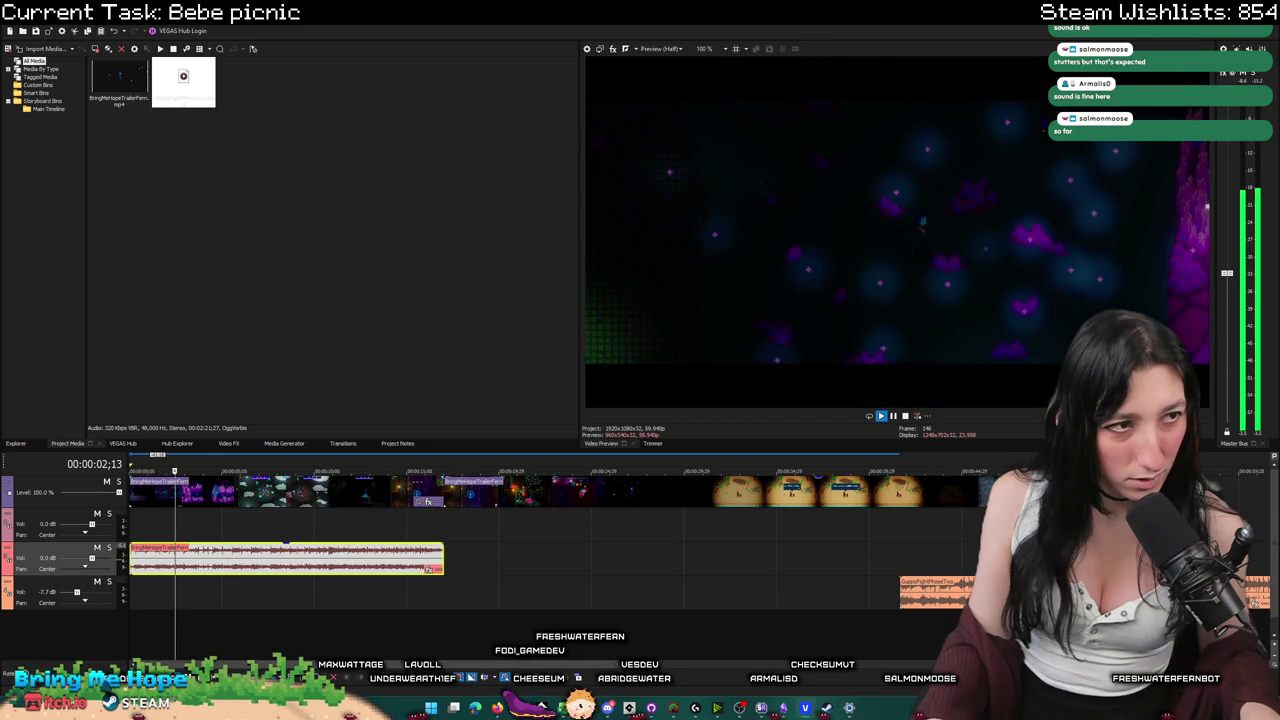
key(space)
Place the cursor at 18;07 and select the trailer video extending beyond the audio's end.
click(471, 561)
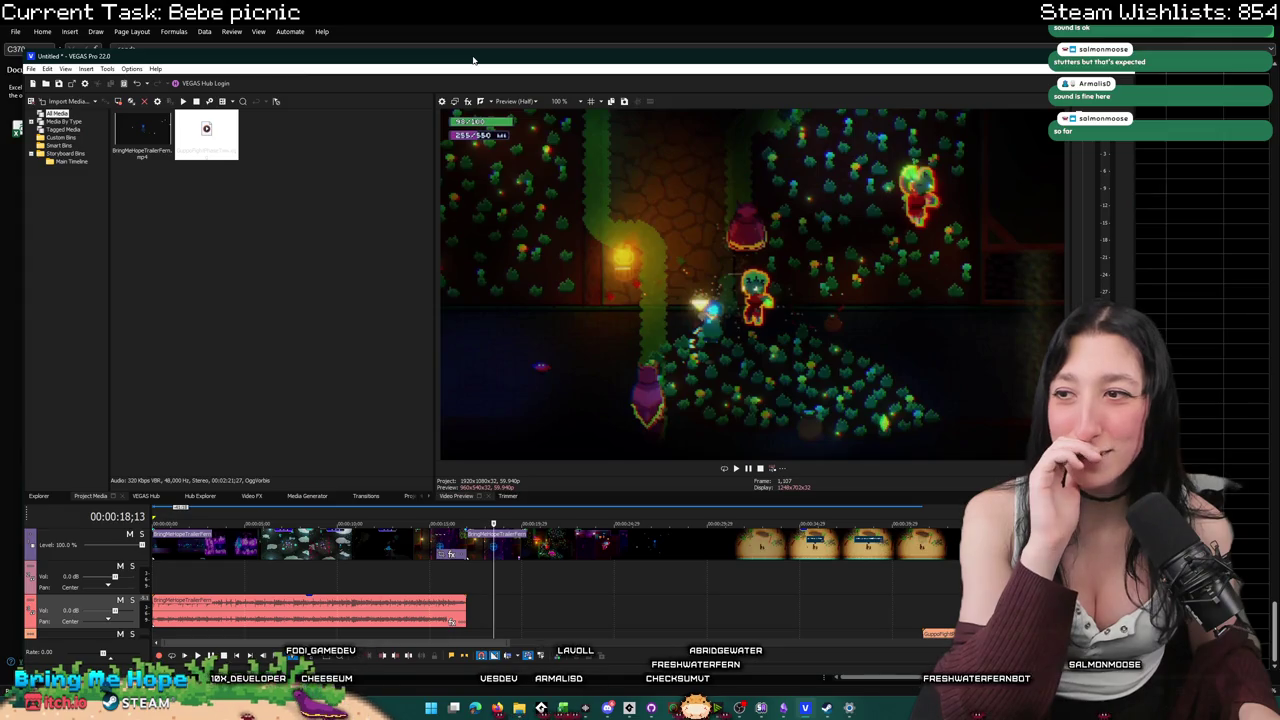
click(490, 550)
click(490, 548)
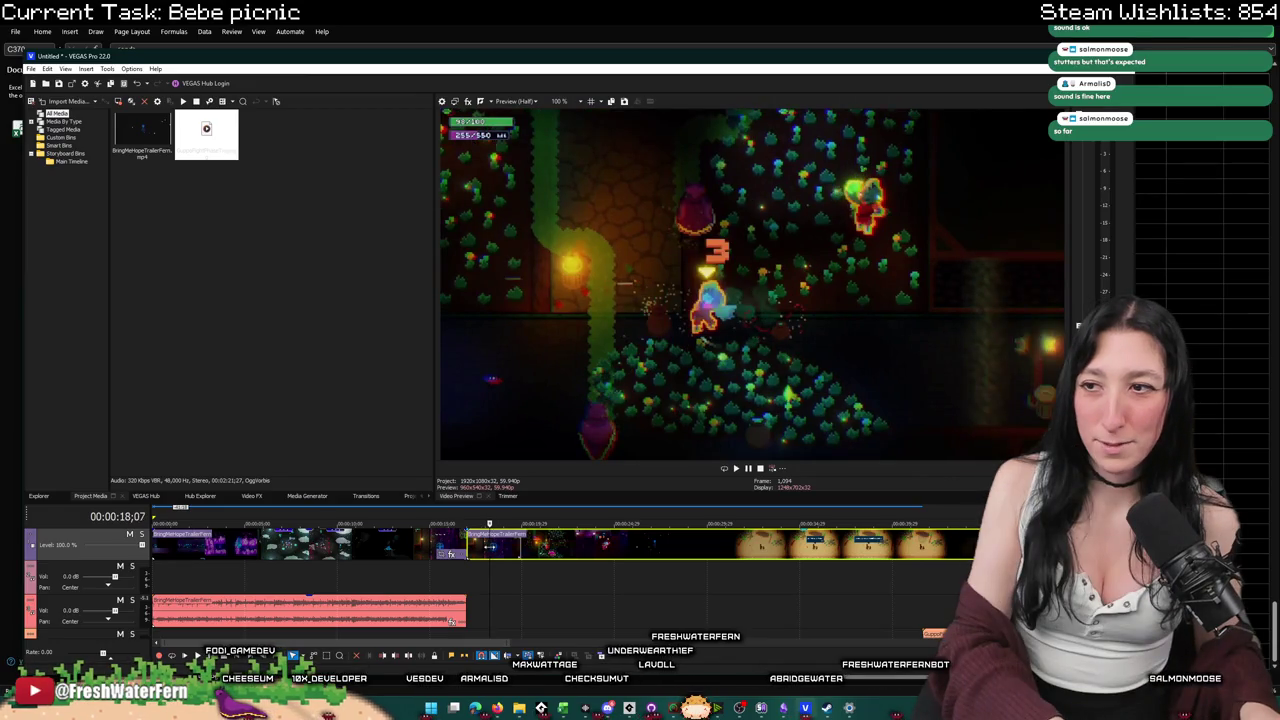
Delete the trailer video after the cut so it ends at about 18;07, then maximize the VEGAS window again.
key(Delete)
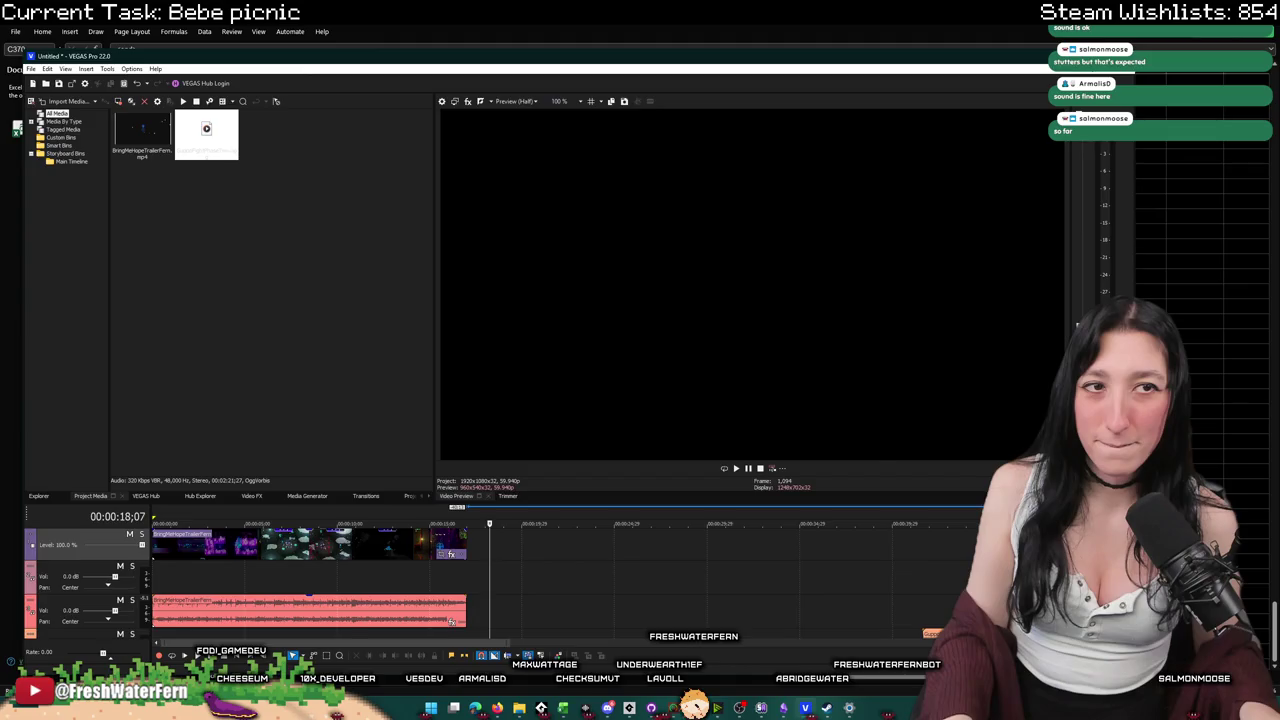
key(alt+Tab)
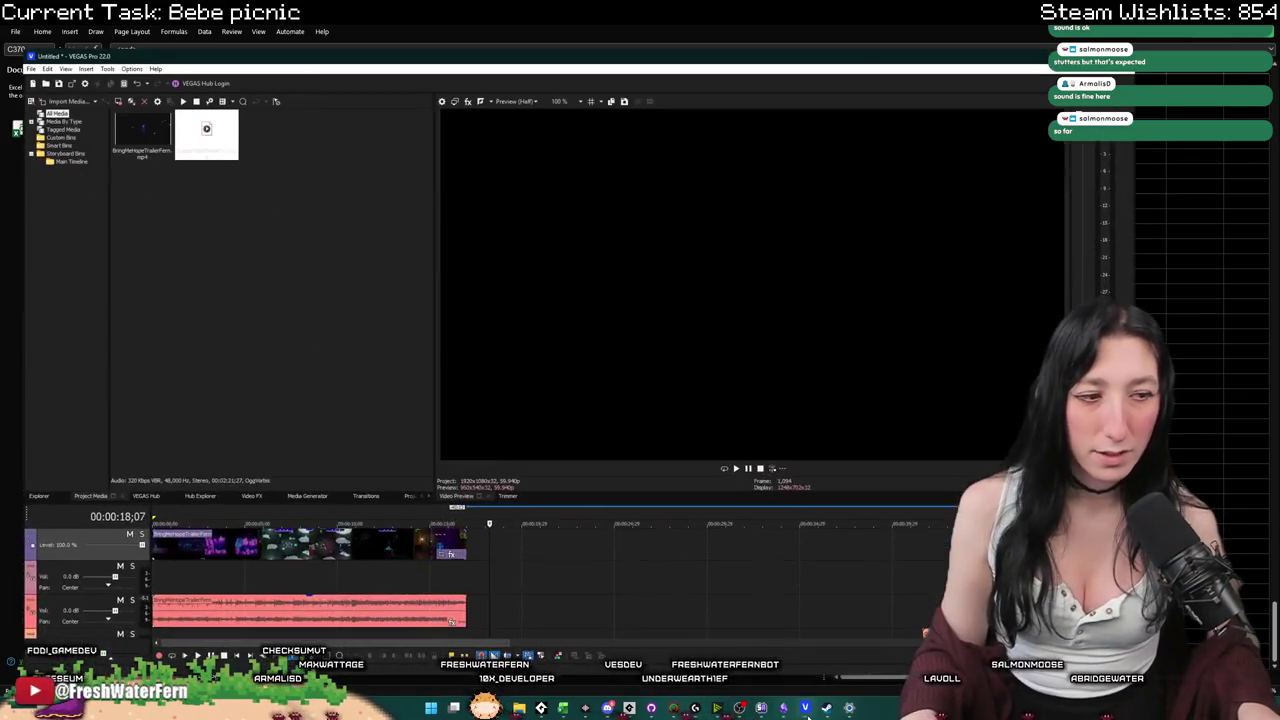
double_click(681, 58)
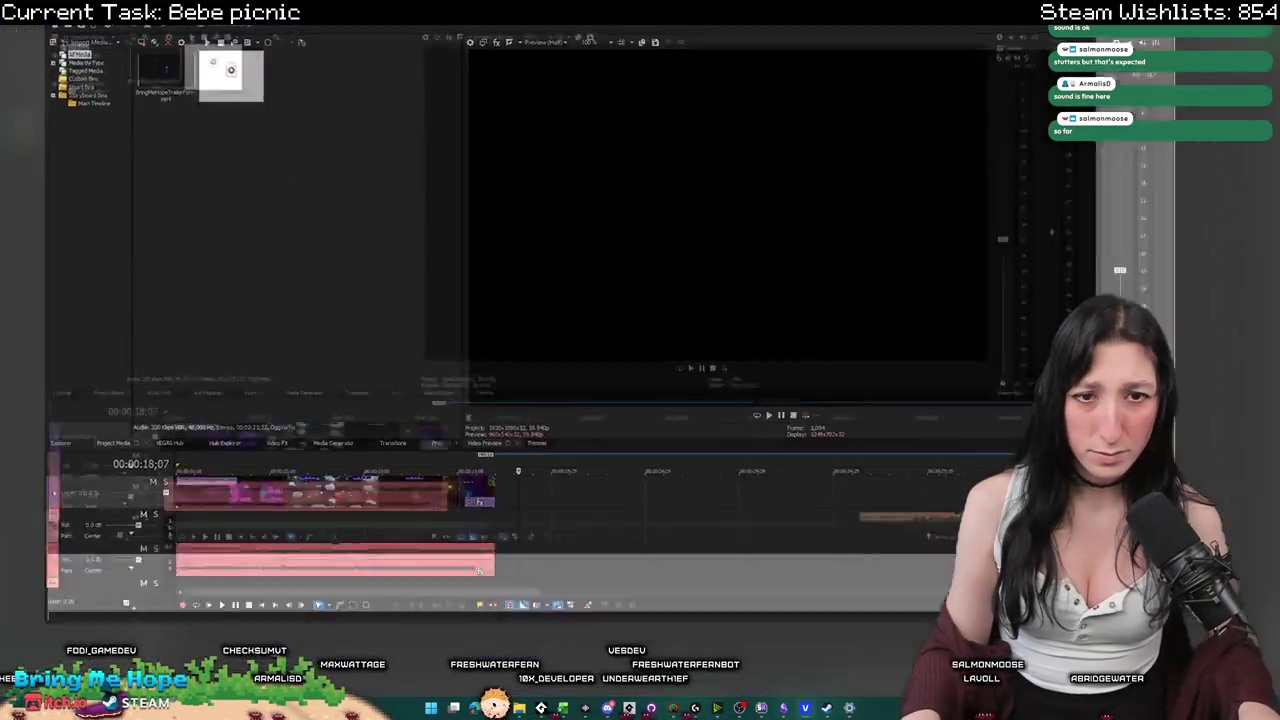